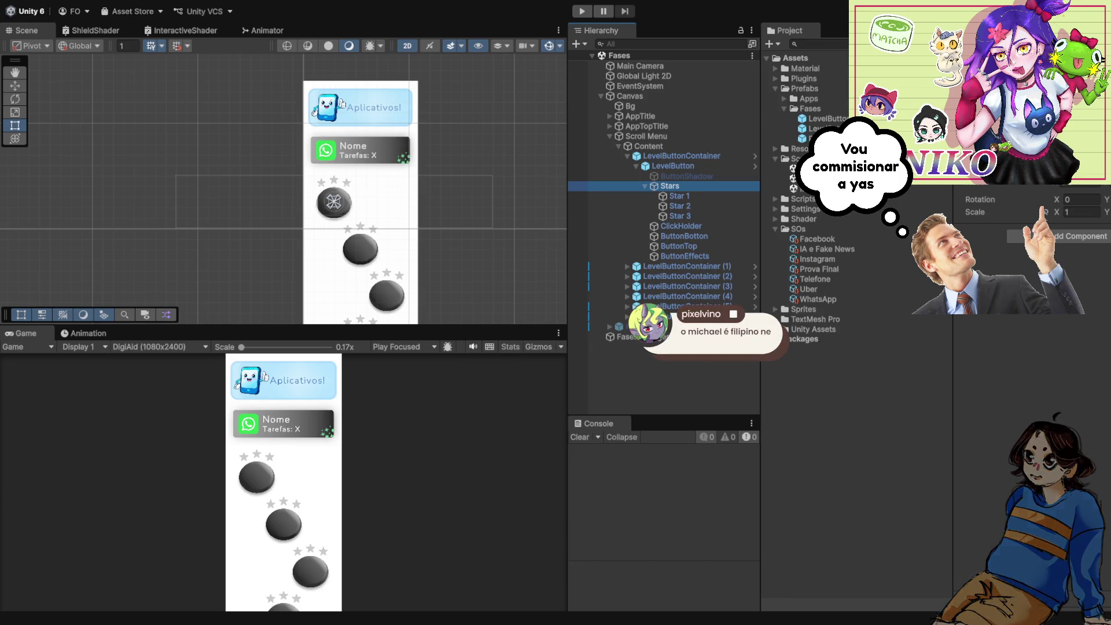
# Open Apps.unity and enter Play mode to show the 'Escolha um aplicativo!' app menu.
pyautogui.doubleClick(793, 169)
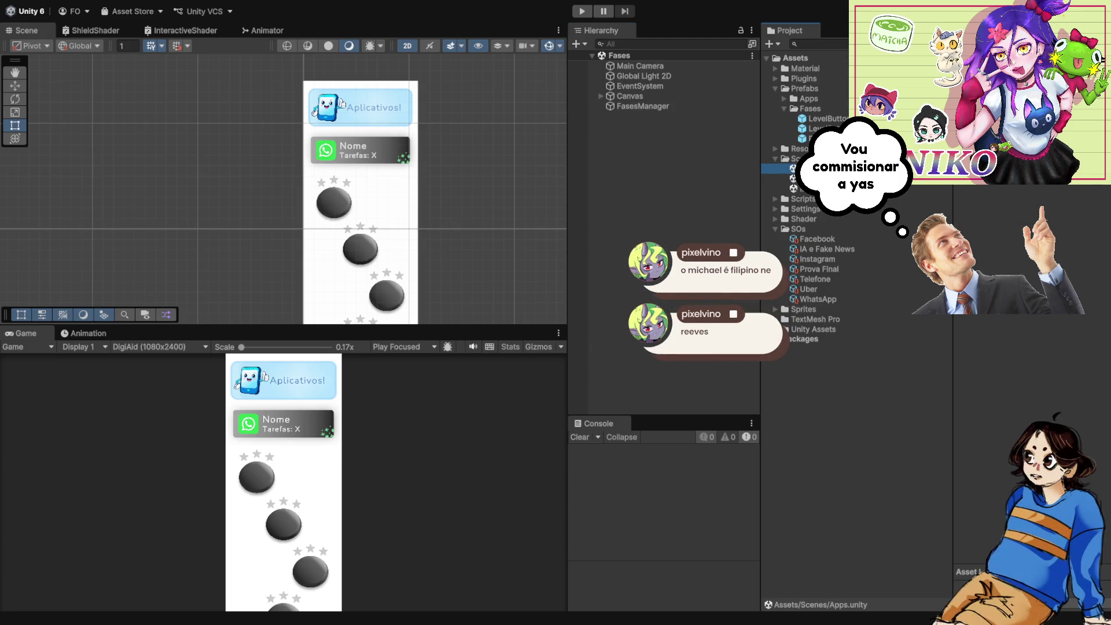
pyautogui.hotkey('ctrl', 'p')
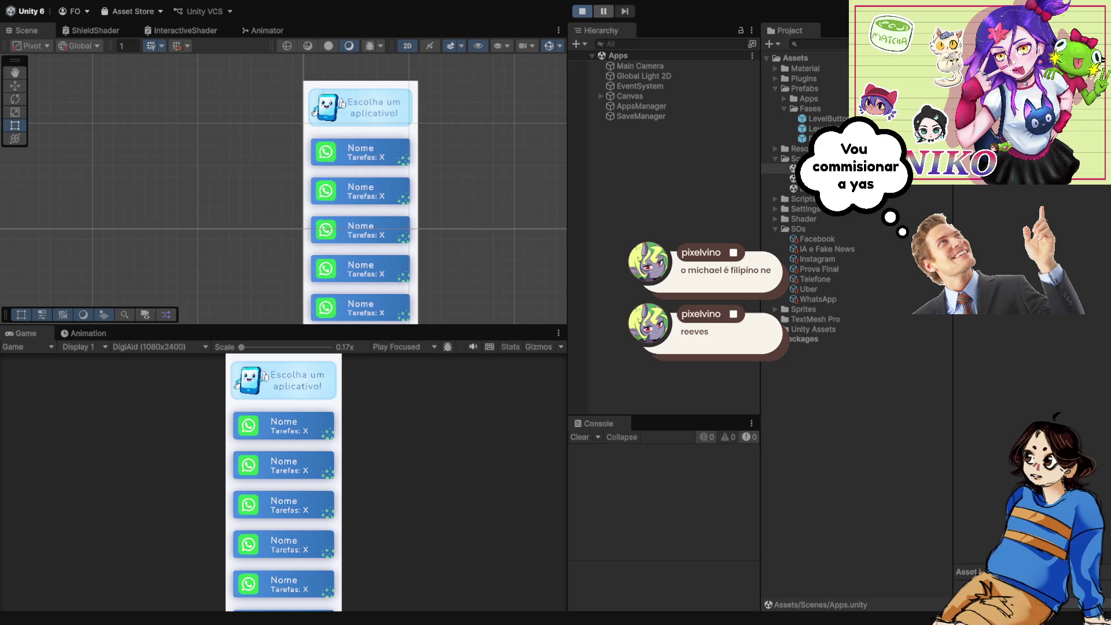
# Load the WhatsApp level map, review the Console's logged Image names, then stop the game.
pyautogui.click(283, 425)
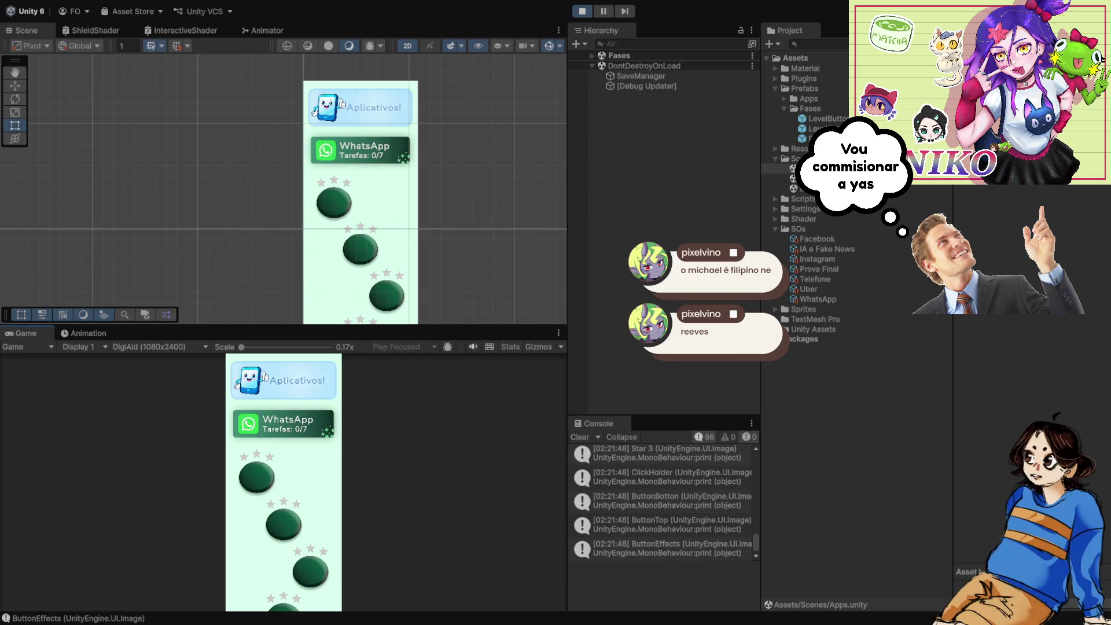
pyautogui.scroll(3, 663, 501)
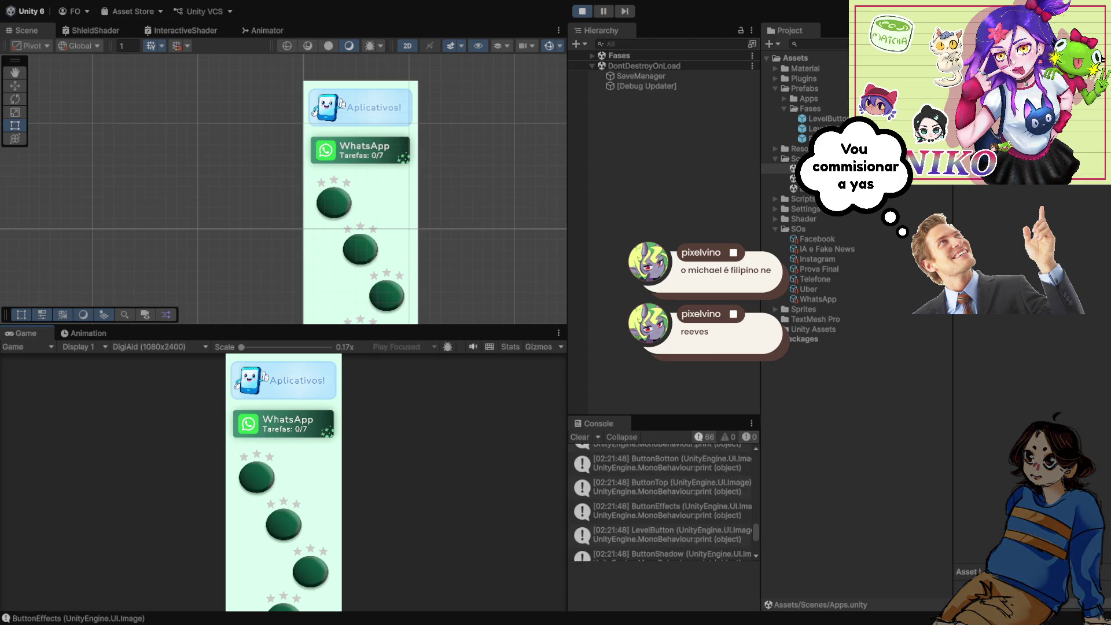
pyautogui.scroll(-2, 662, 501)
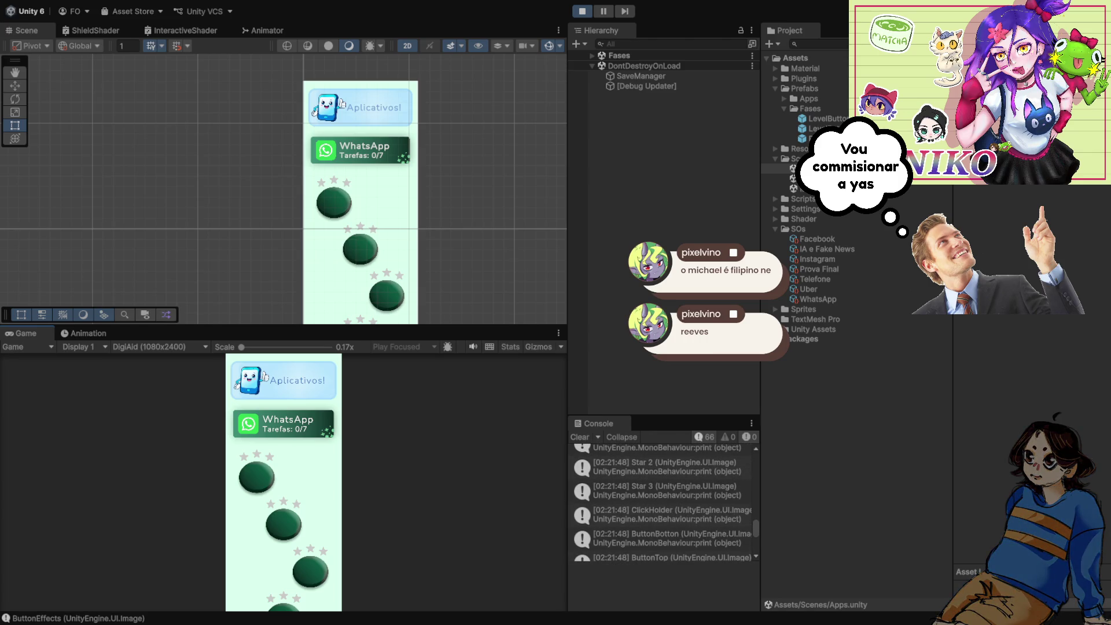
pyautogui.scroll(2, 663, 501)
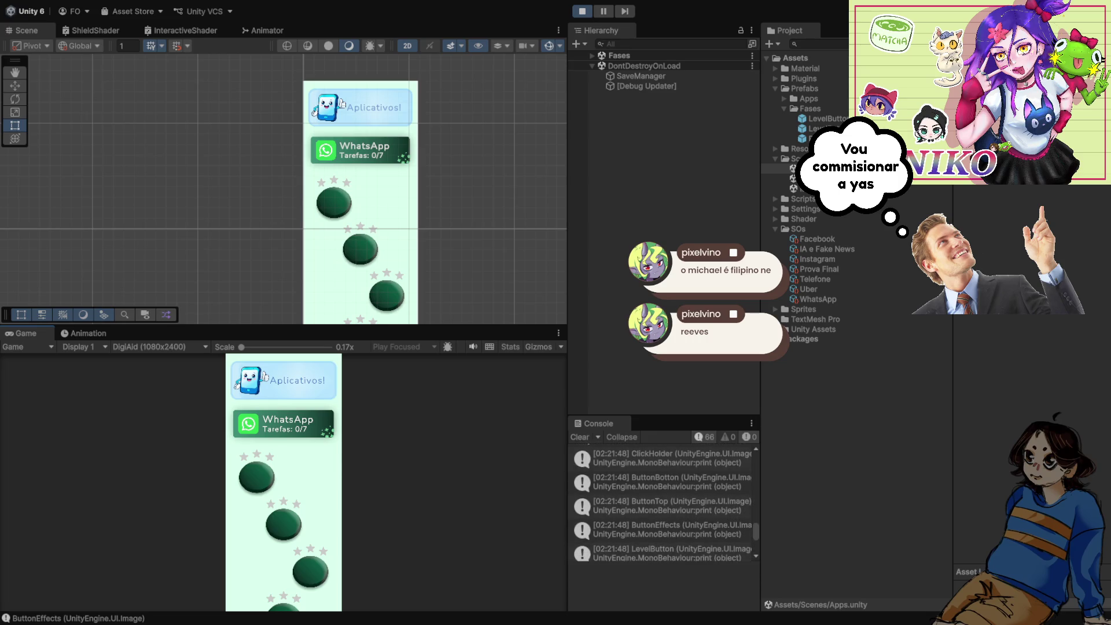
pyautogui.scroll(-3, 663, 500)
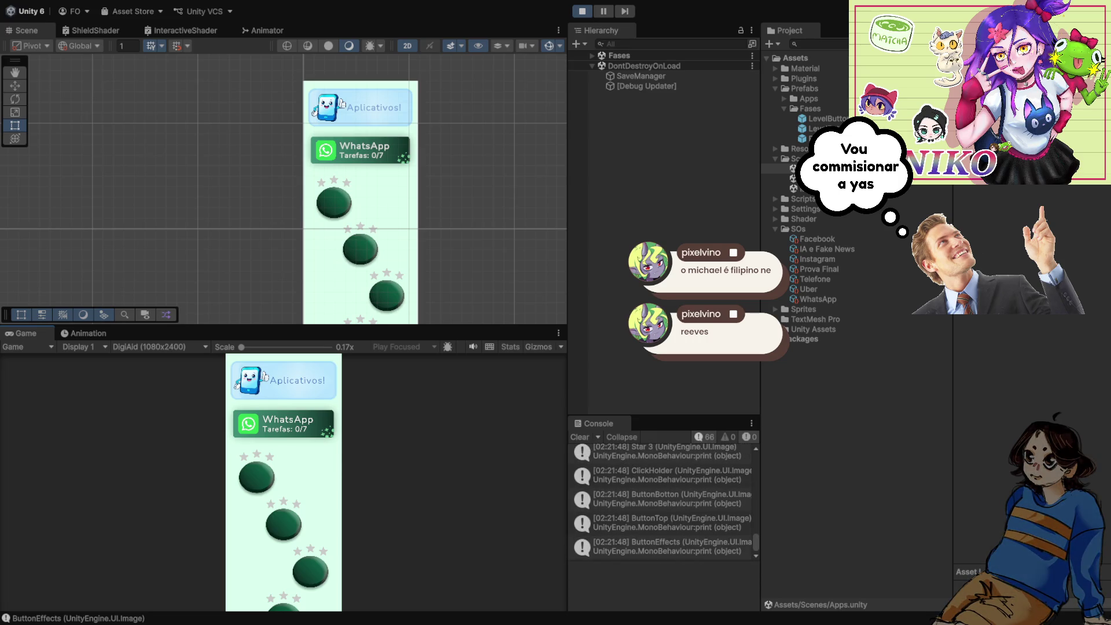
pyautogui.hotkey('ctrl', 'p')
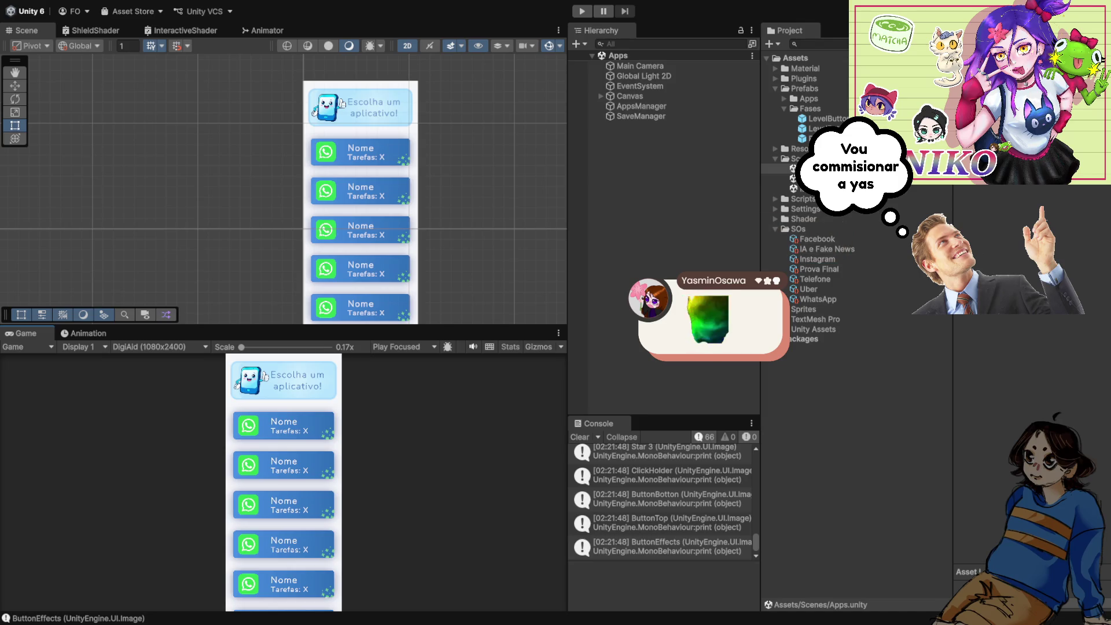
# Inspect the Canvas and Scroll Menu hierarchy of the Apps menu, then open Fases.unity.
pyautogui.click(601, 96)
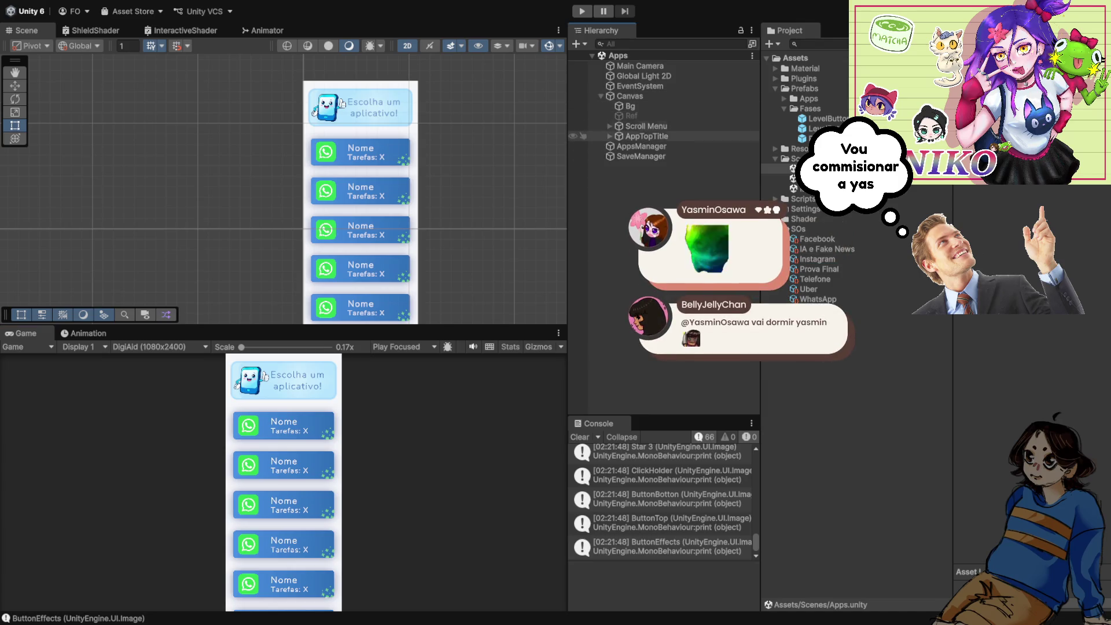
pyautogui.click(609, 126)
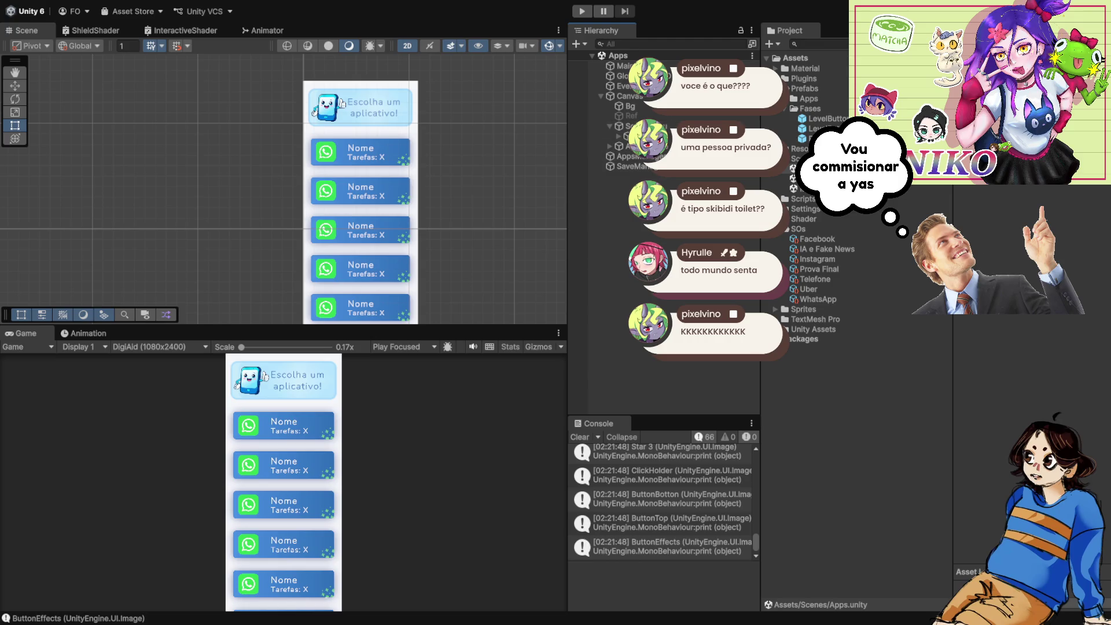
pyautogui.doubleClick(794, 173)
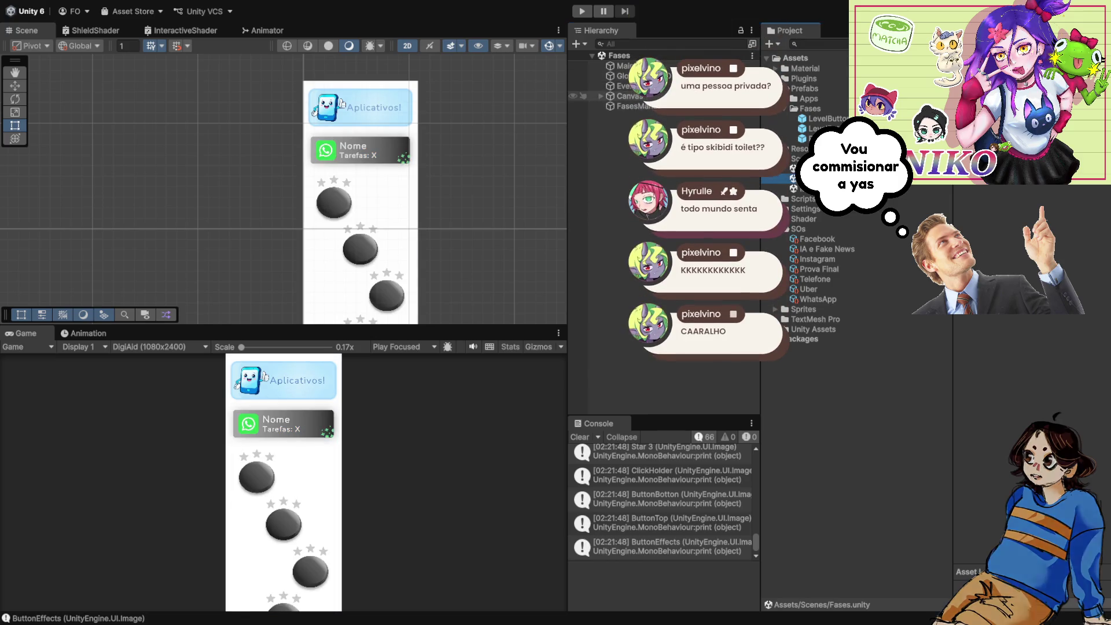
# Expand the Fases Canvas hierarchy and select a star above the first LevelButton.
pyautogui.click(610, 146)
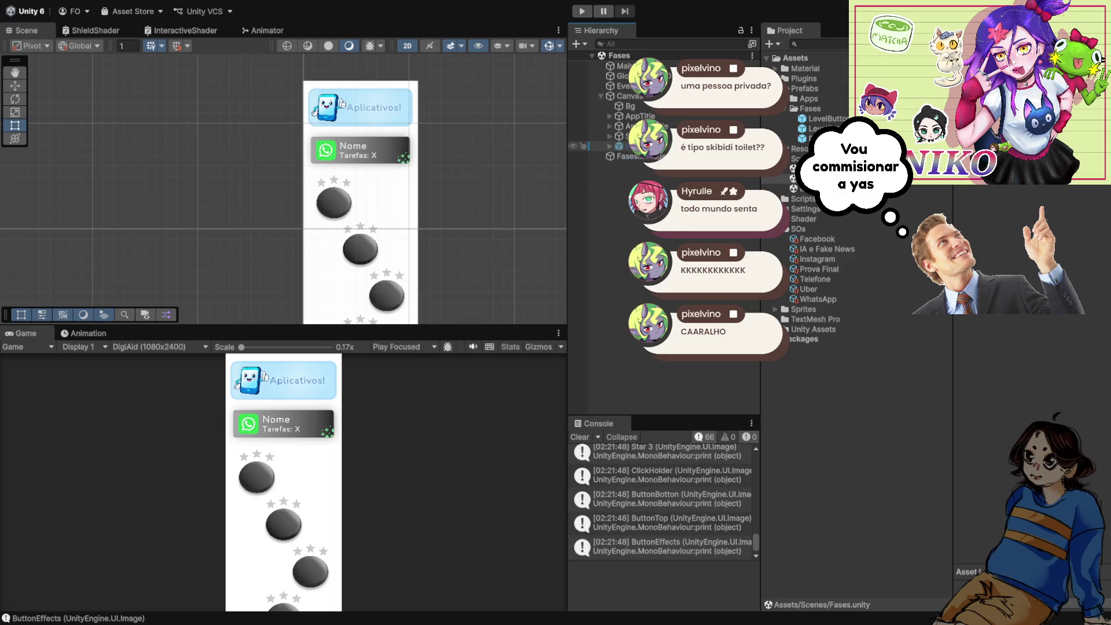
pyautogui.click(631, 156)
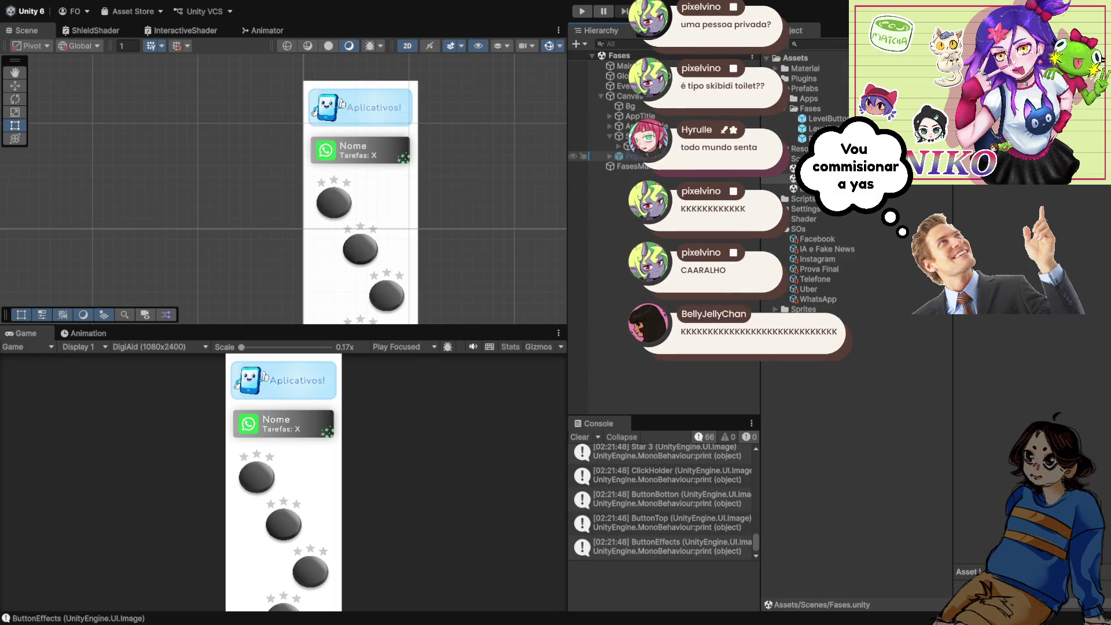
pyautogui.click(303, 172)
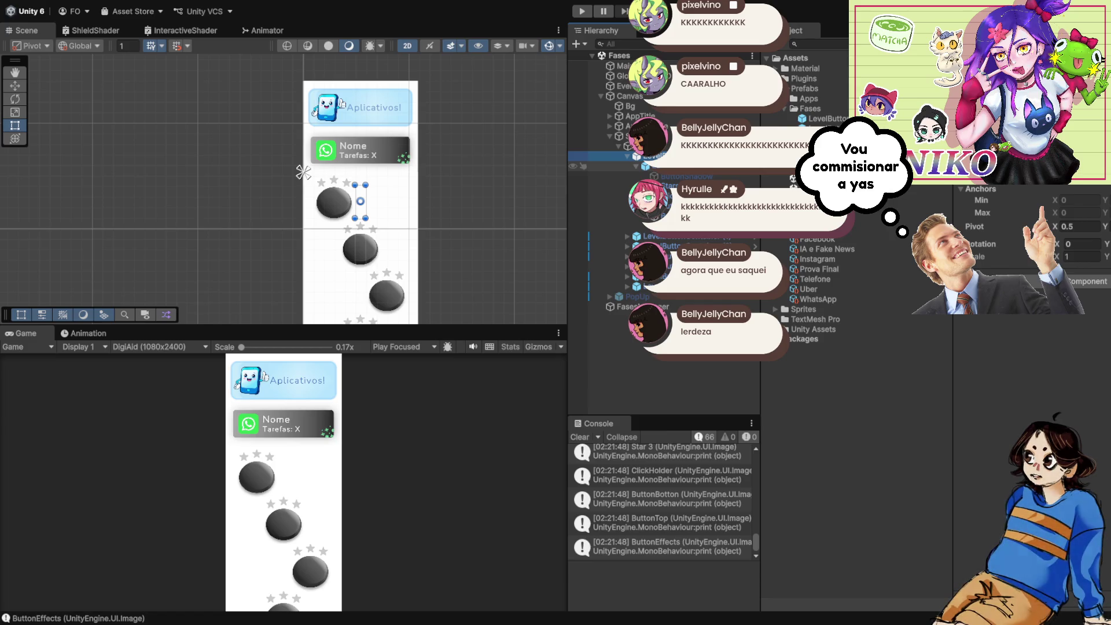
pyautogui.click(334, 202)
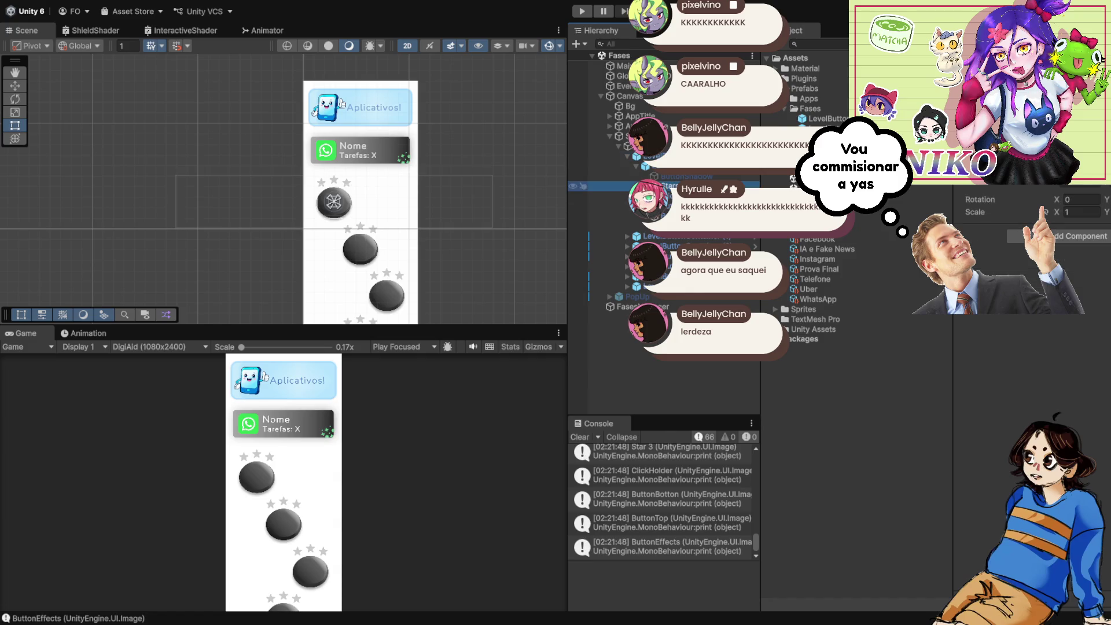
# Check the sprites of Star 1, Star 2 and Star 3 on the first LevelButton.
pyautogui.click(334, 181)
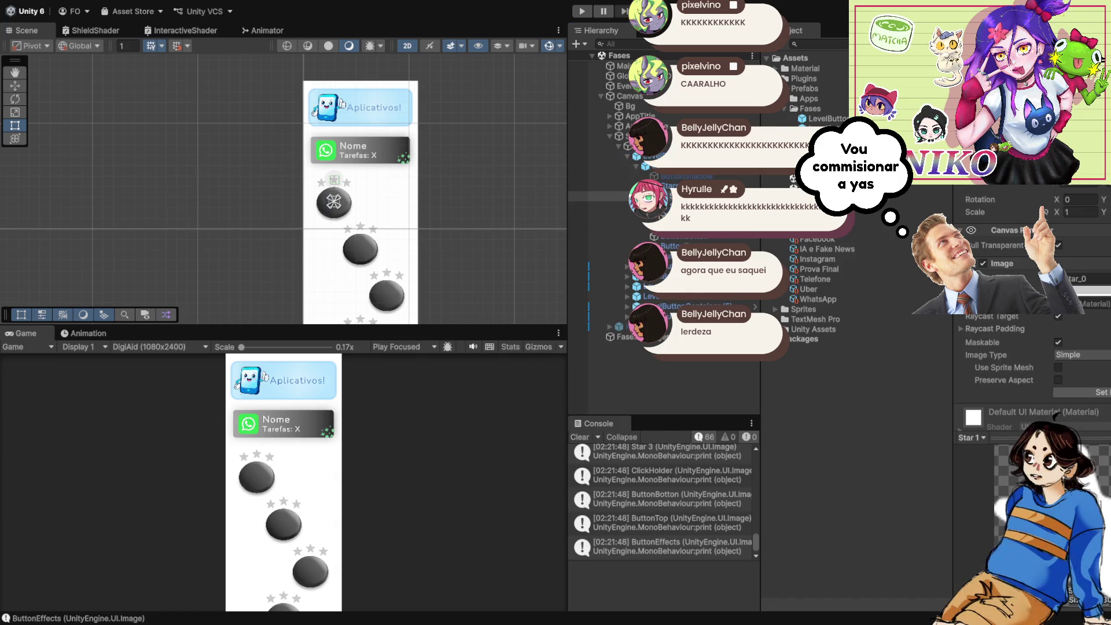
pyautogui.click(348, 183)
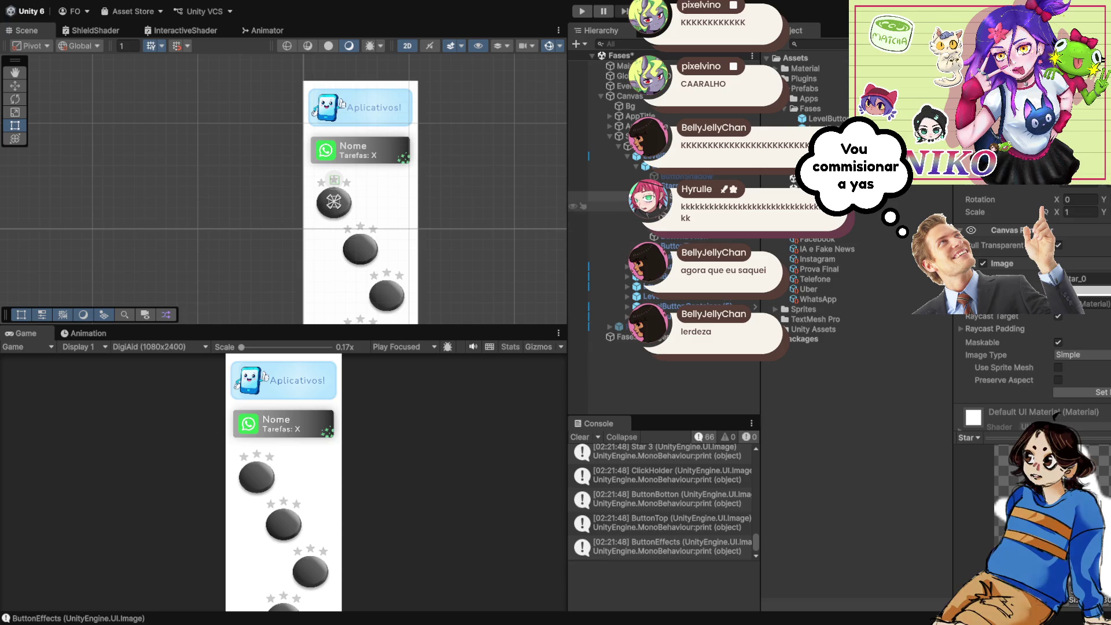
pyautogui.click(321, 183)
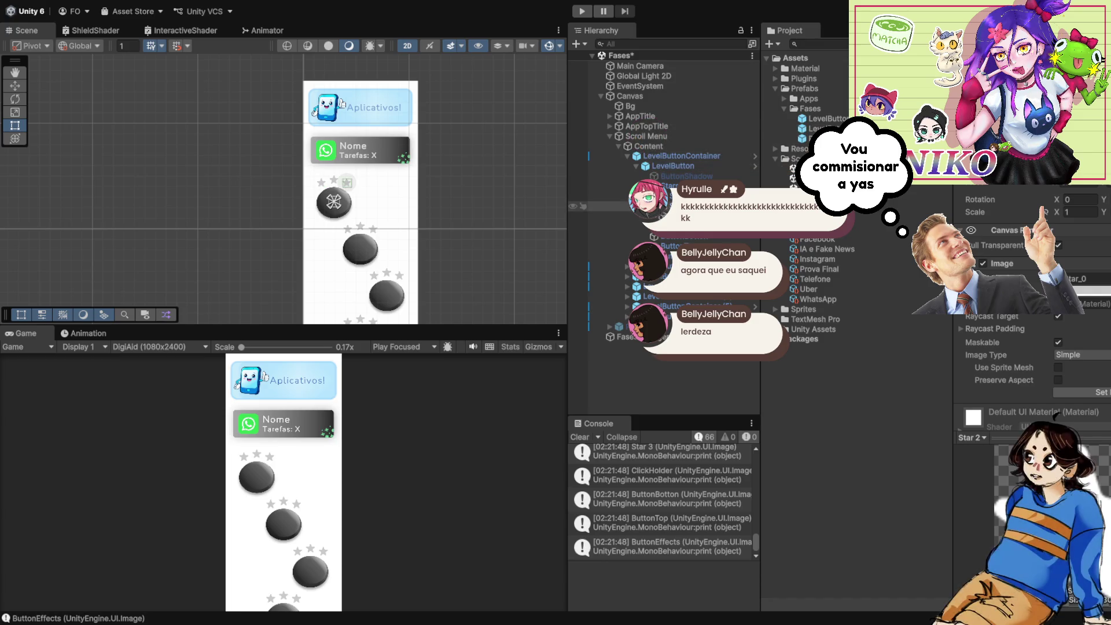
# Save the Fases scene and enter Play mode on the app-selection menu.
pyautogui.click(334, 180)
pyautogui.hotkey('ctrl', 's')
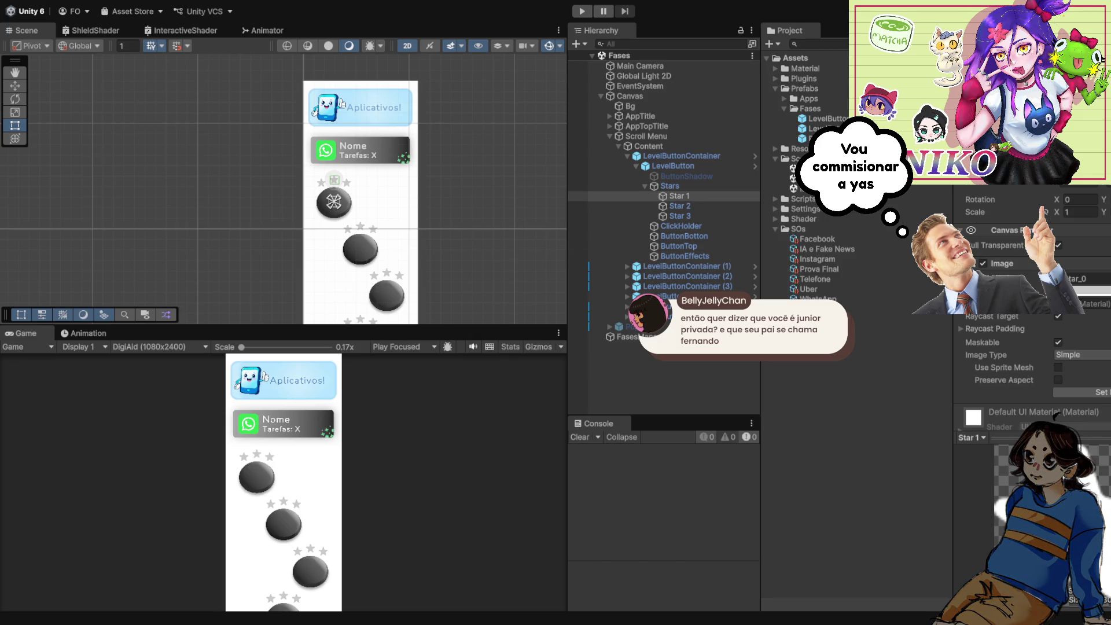
pyautogui.hotkey('ctrl', 'p')
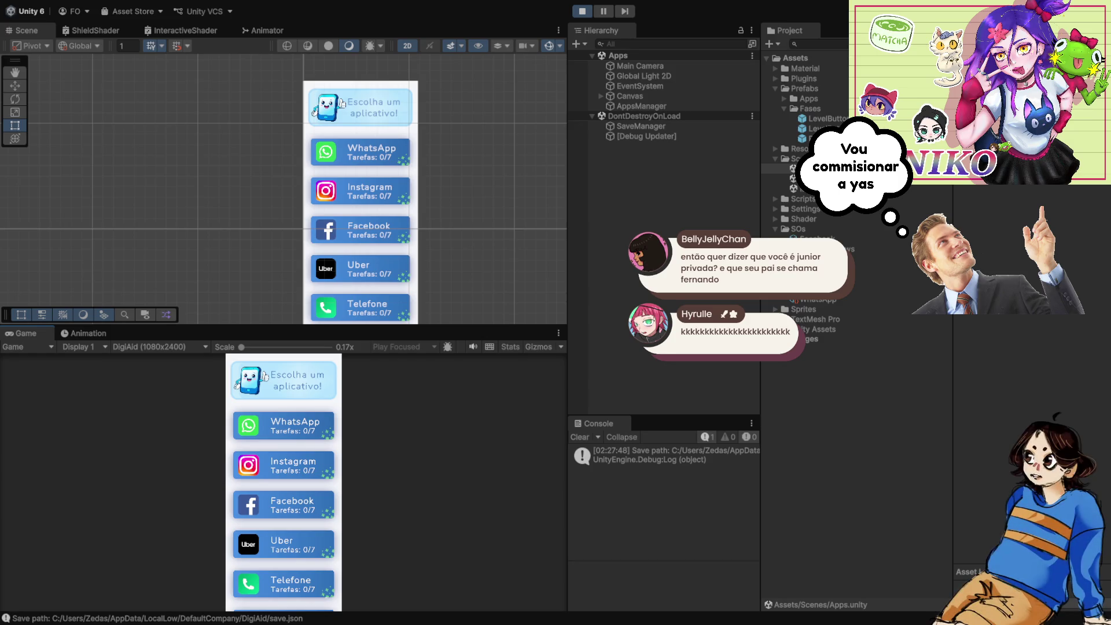
# Load the WhatsApp-themed level path in the running game, then stop Play mode.
pyautogui.click(284, 425)
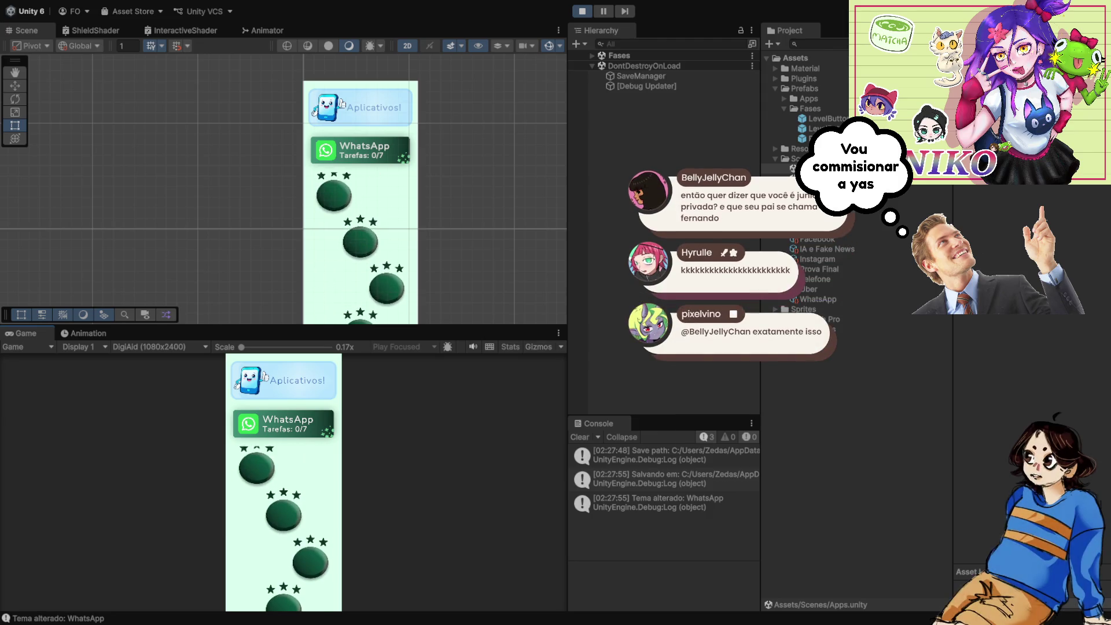
pyautogui.hotkey('ctrl', 'p')
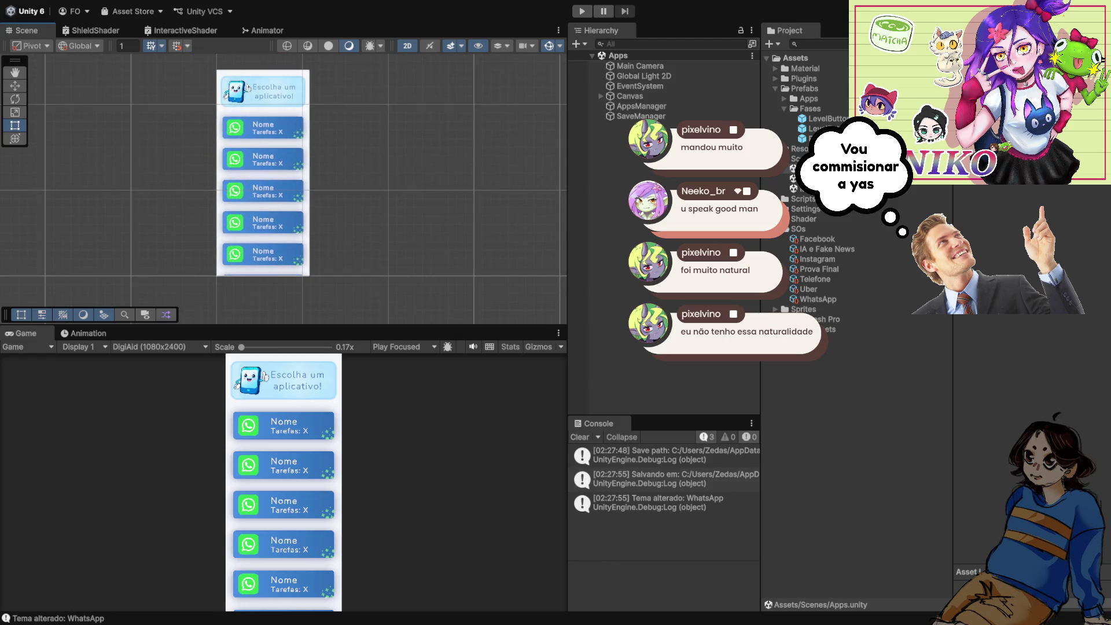
# Pan and zoom the Scene view to recentre on the Apps canvas.
pyautogui.scroll(2, 418, 209)
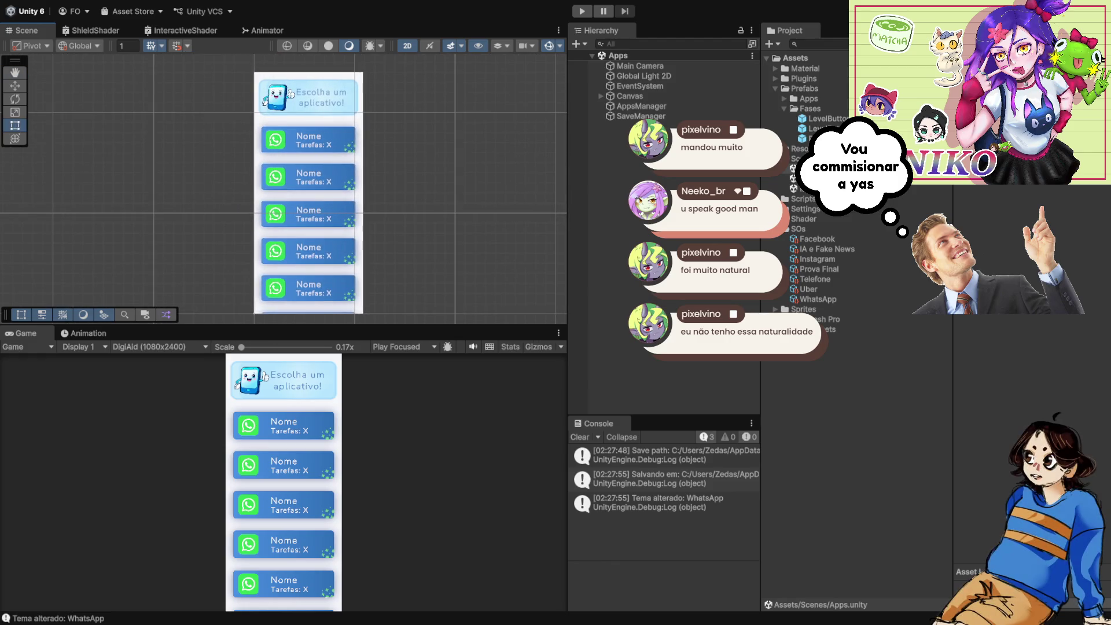
pyautogui.hscroll(1, 300, 189)
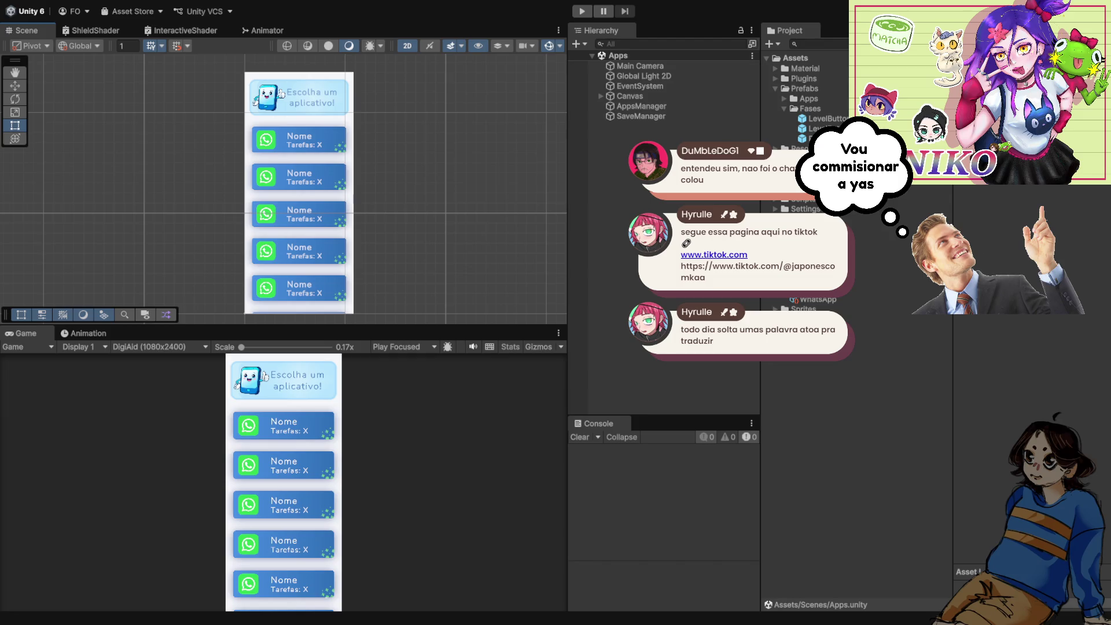
pyautogui.moveTo(284, 191); pyautogui.dragTo(314, 195)
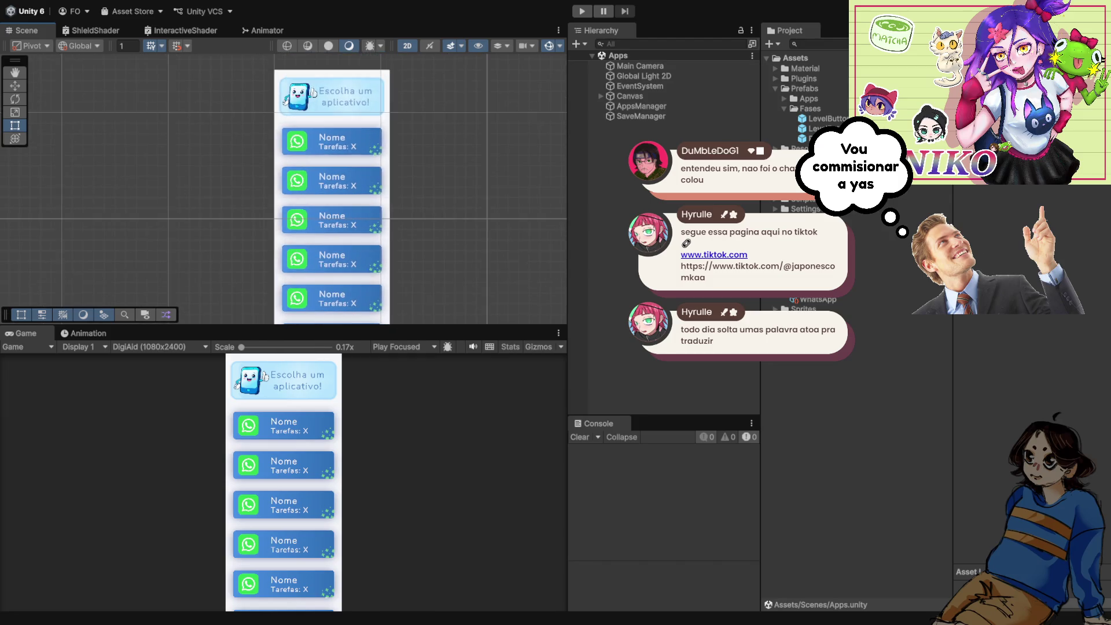
pyautogui.scroll(1, 328, 217)
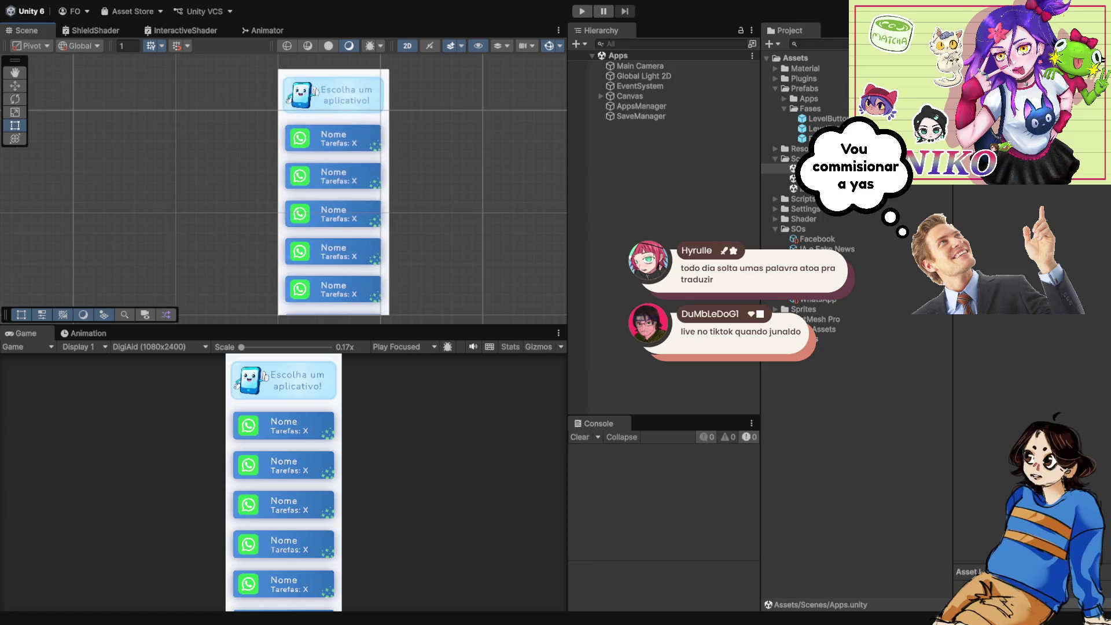
# Open the Fases scene from the Project window and run it.
pyautogui.click(813, 128)
pyautogui.click(804, 178)
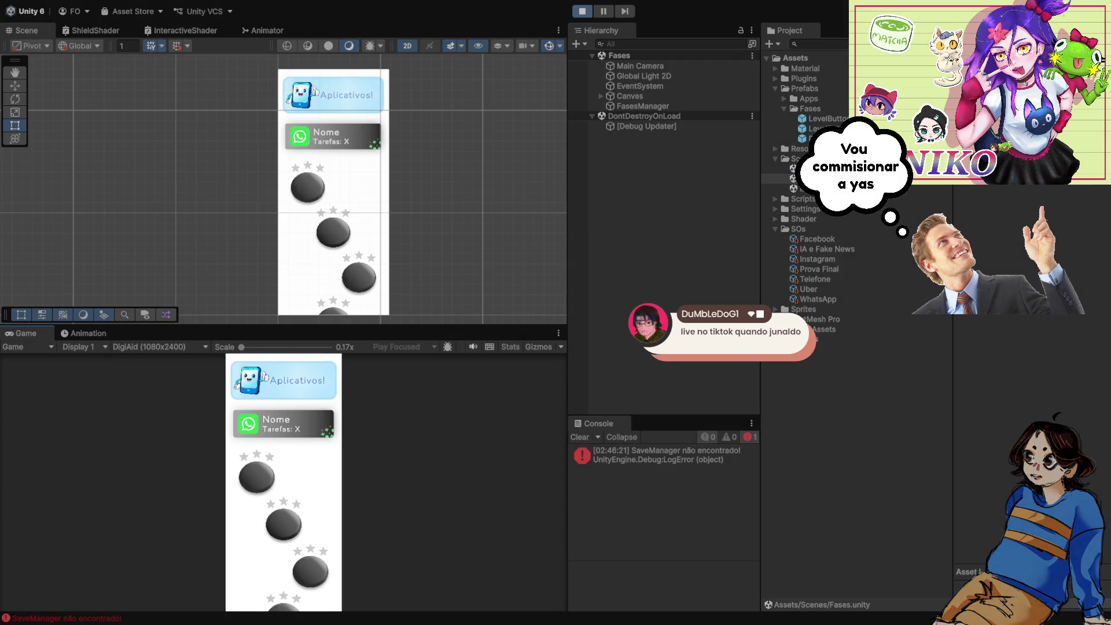
pyautogui.hotkey('ctrl', 'p')
# Select the PopUp under Canvas, frame it, and make it active.
pyautogui.click(601, 96)
pyautogui.click(589, 146)
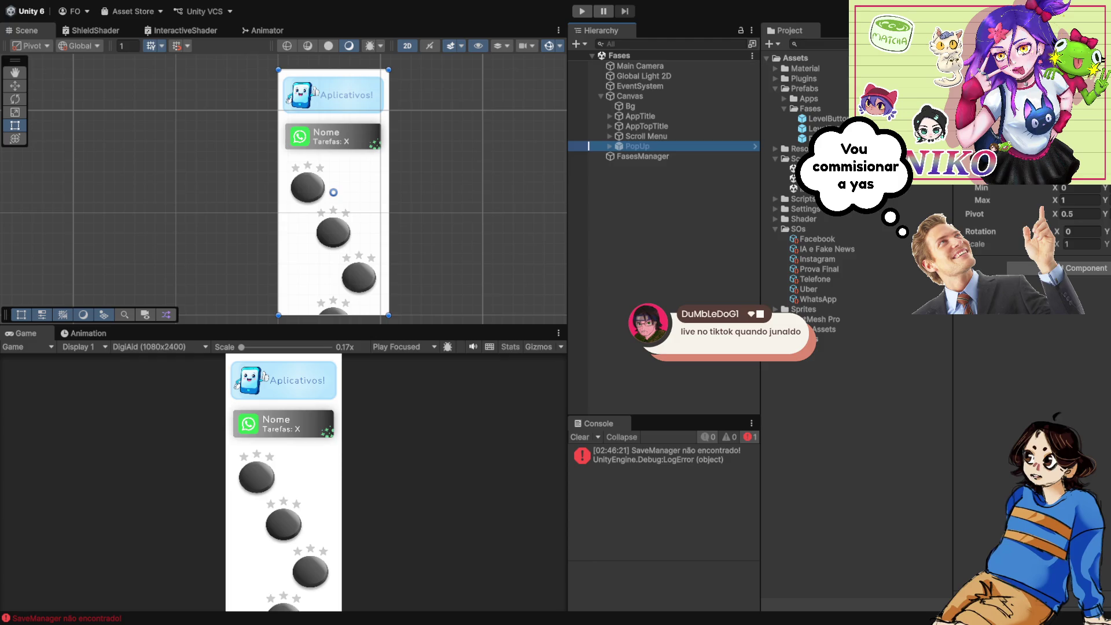
pyautogui.press('f')
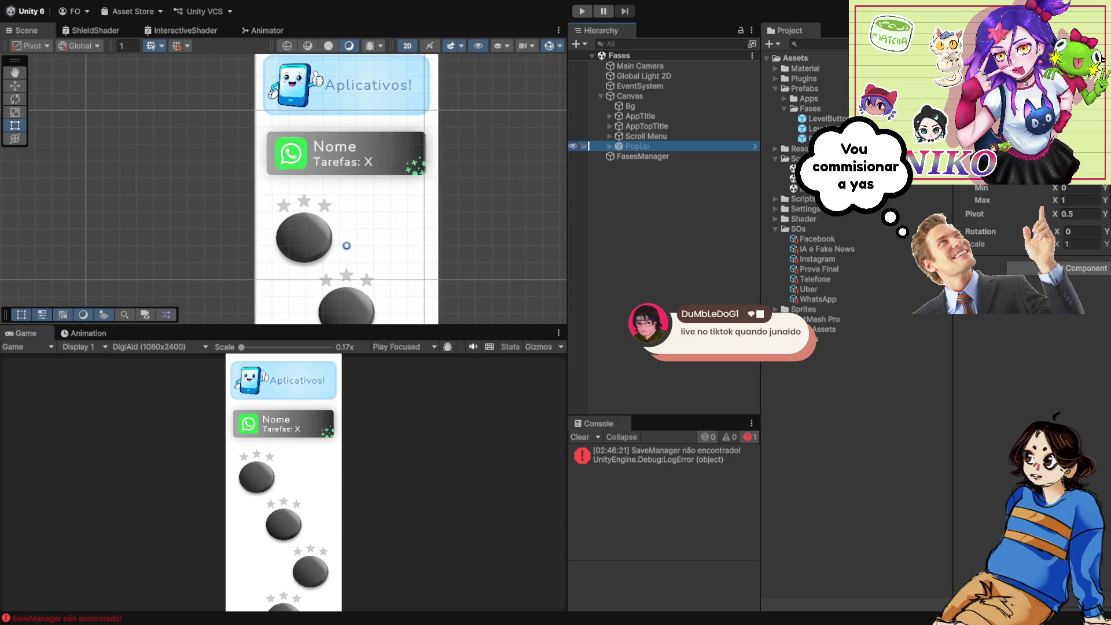
pyautogui.hotkey('alt', 'shift', 'a')
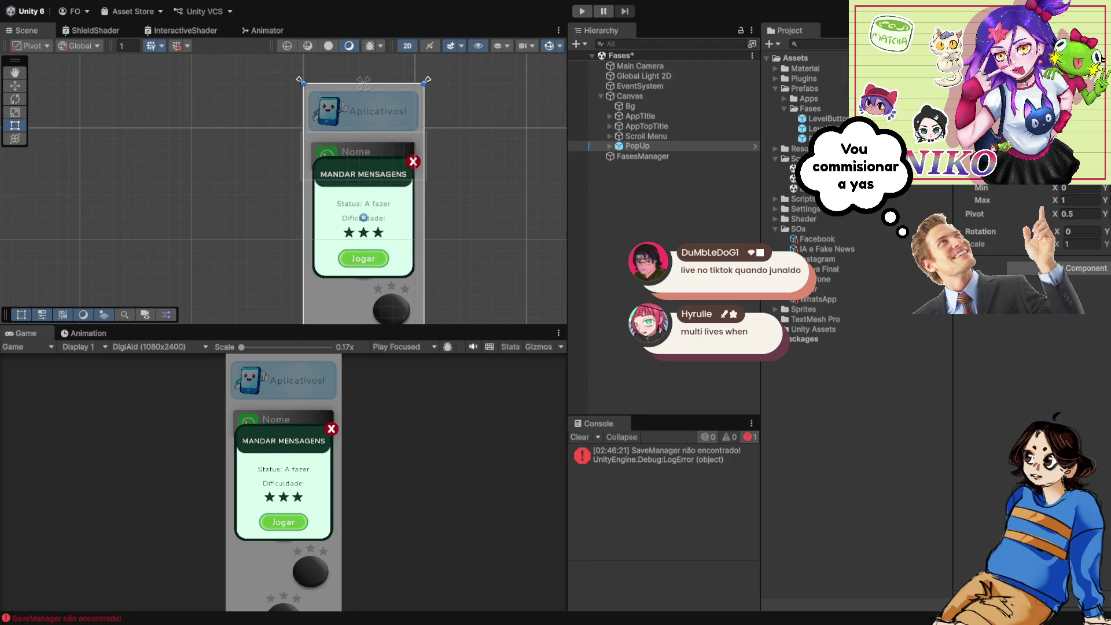
# Expand PopUp and PopUpBg, then inspect PopUpDifficult, PopUpTitle and PlayButton.
pyautogui.click(610, 146)
pyautogui.click(650, 166)
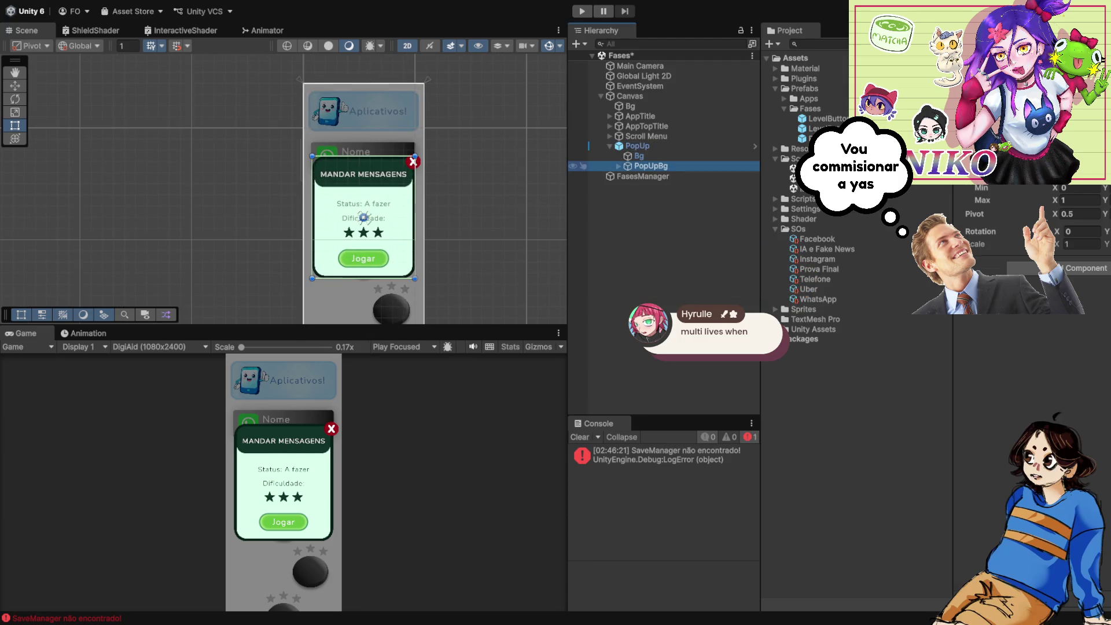
pyautogui.click(618, 166)
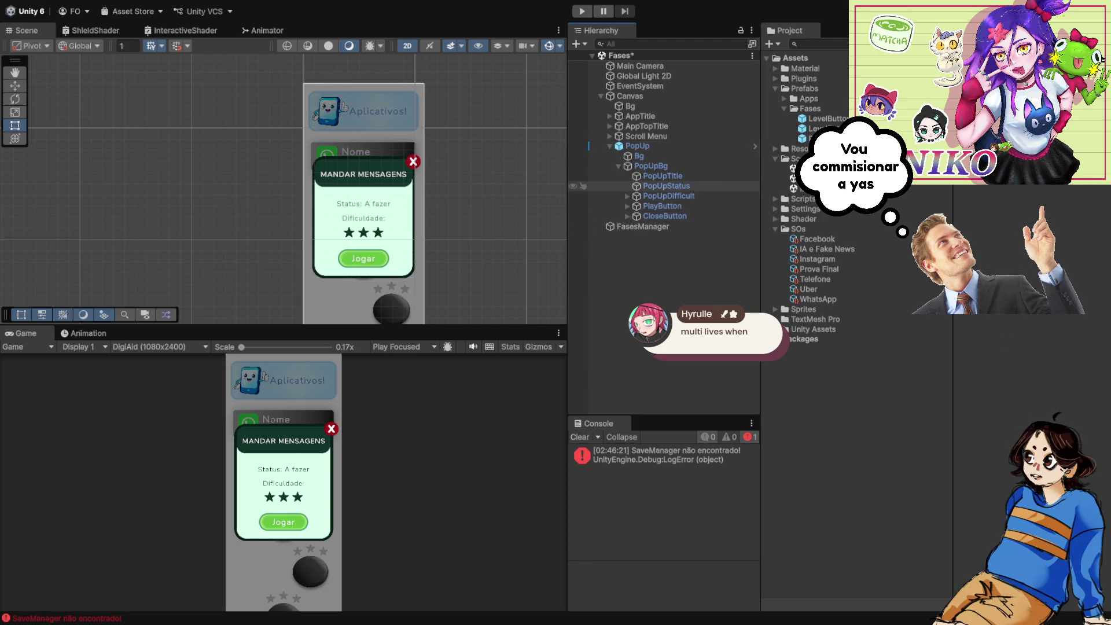
pyautogui.click(668, 196)
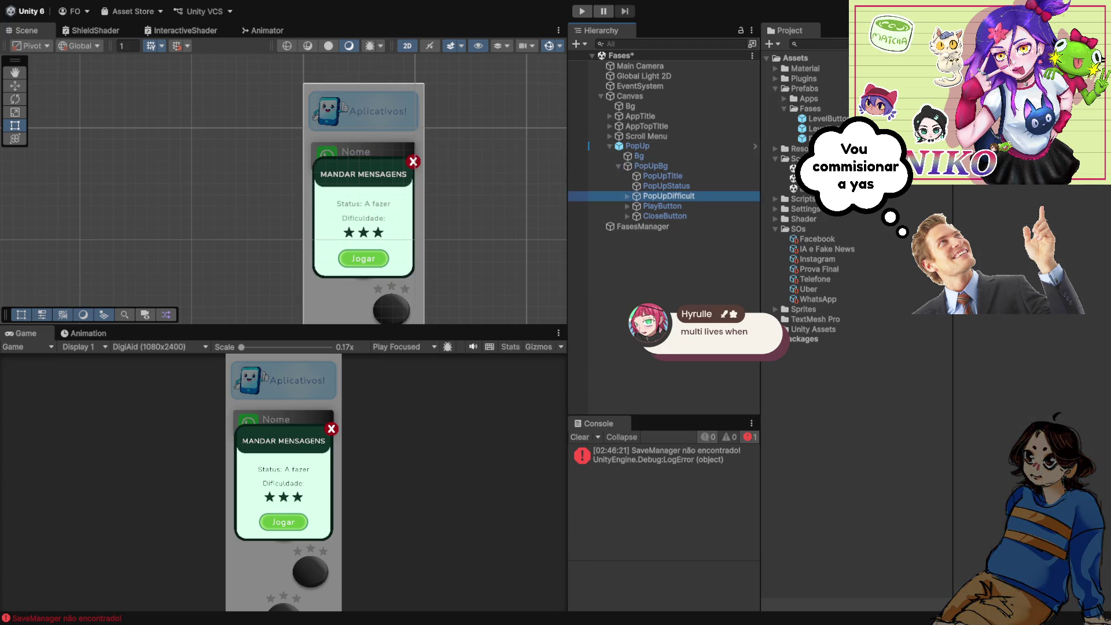
pyautogui.click(662, 176)
pyautogui.press('Down')
pyautogui.press('Down')
pyautogui.press('Down')
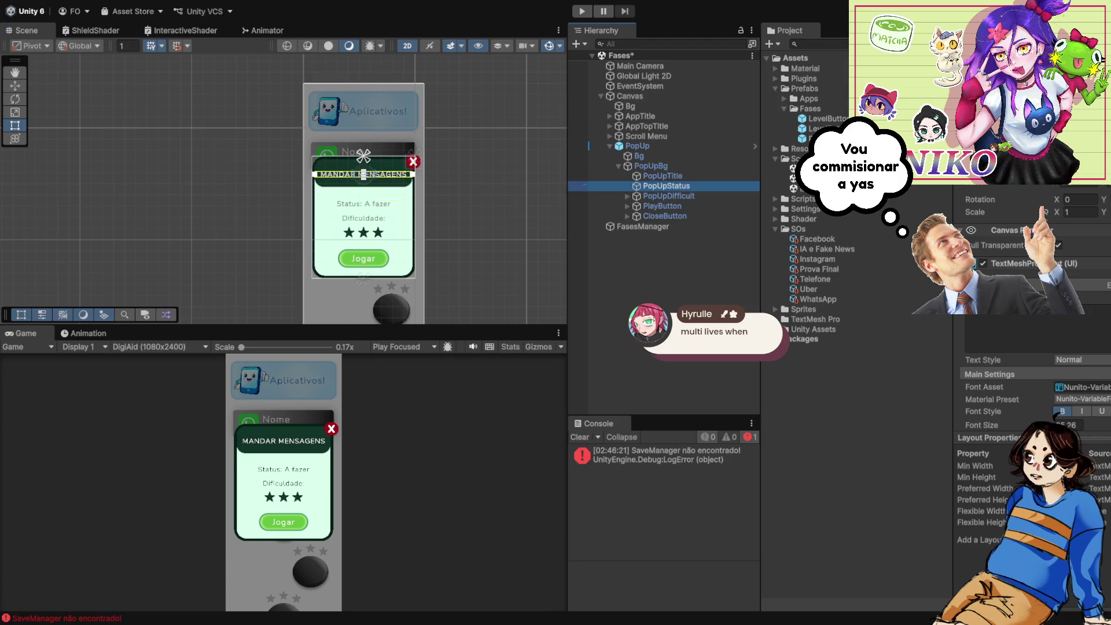
pyautogui.press('Right')
pyautogui.press('Left')
pyautogui.press('Down')
pyautogui.press('Right')
pyautogui.press('Left')
pyautogui.press('Up')
pyautogui.press('Right')
pyautogui.press('Left')
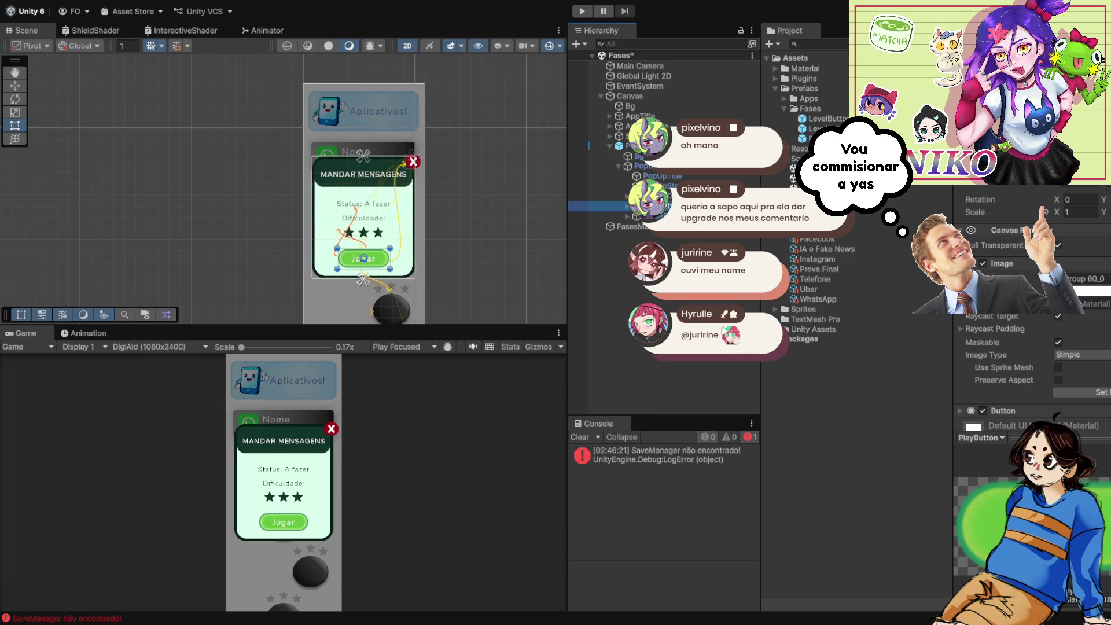
pyautogui.hotkey('ctrl', 'shift', 'd')
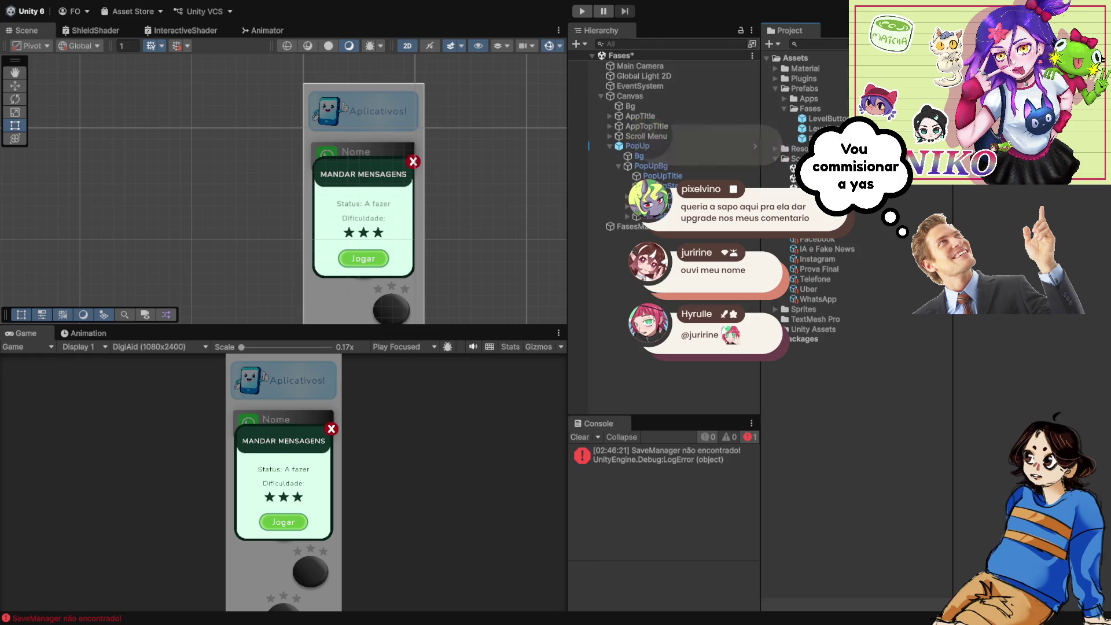
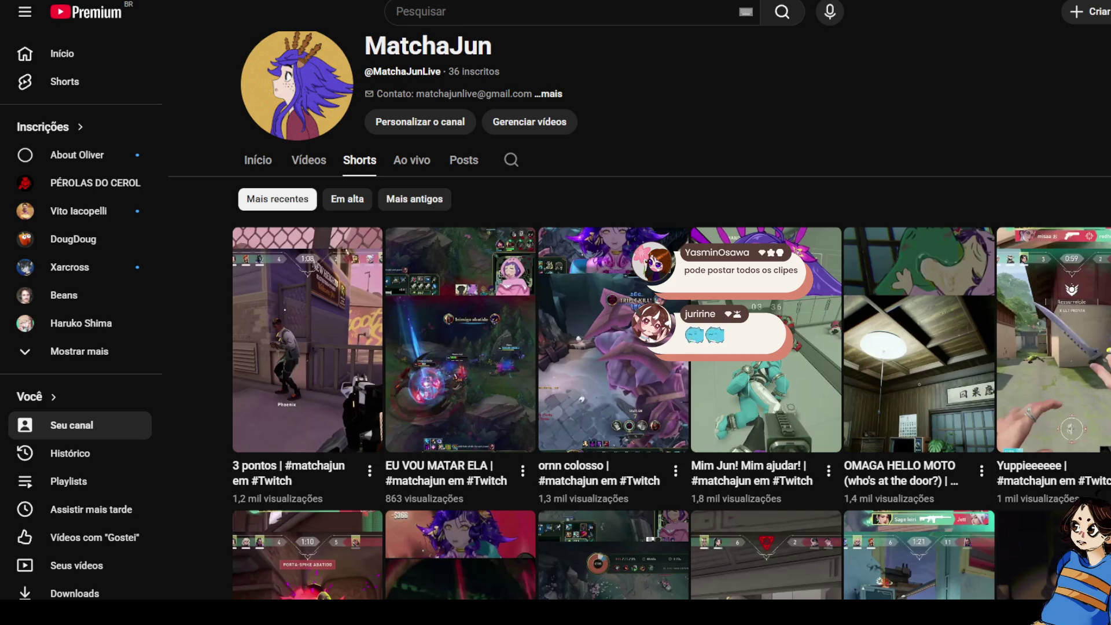
# Scroll up and down through the MatchaJun channel's Shorts grid.
pyautogui.scroll(-3, 639, 328)
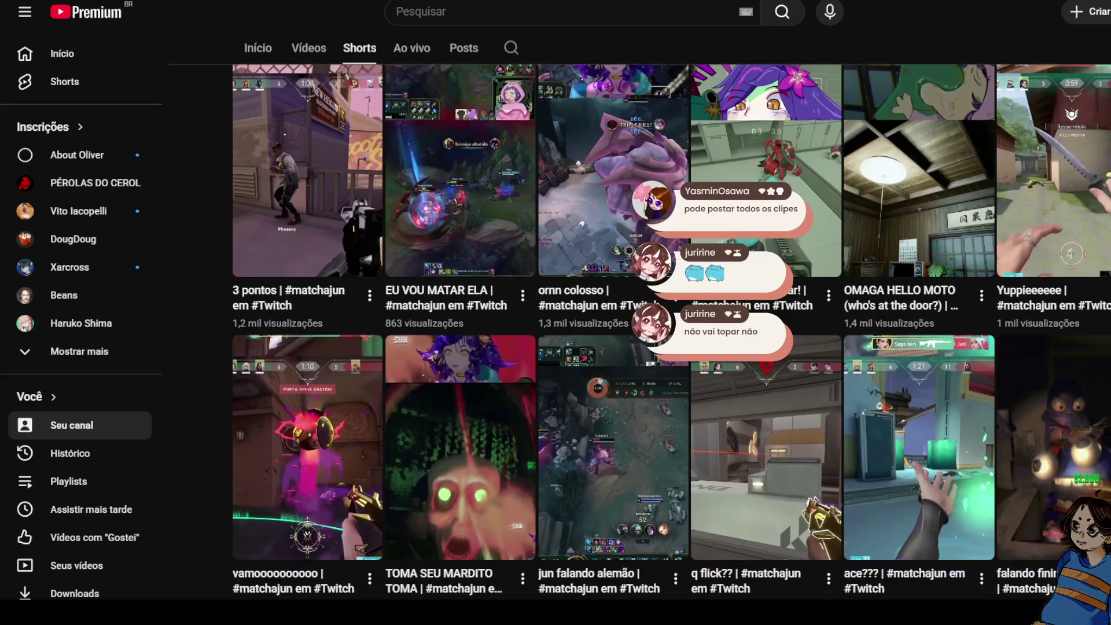
pyautogui.scroll(-2, 671, 328)
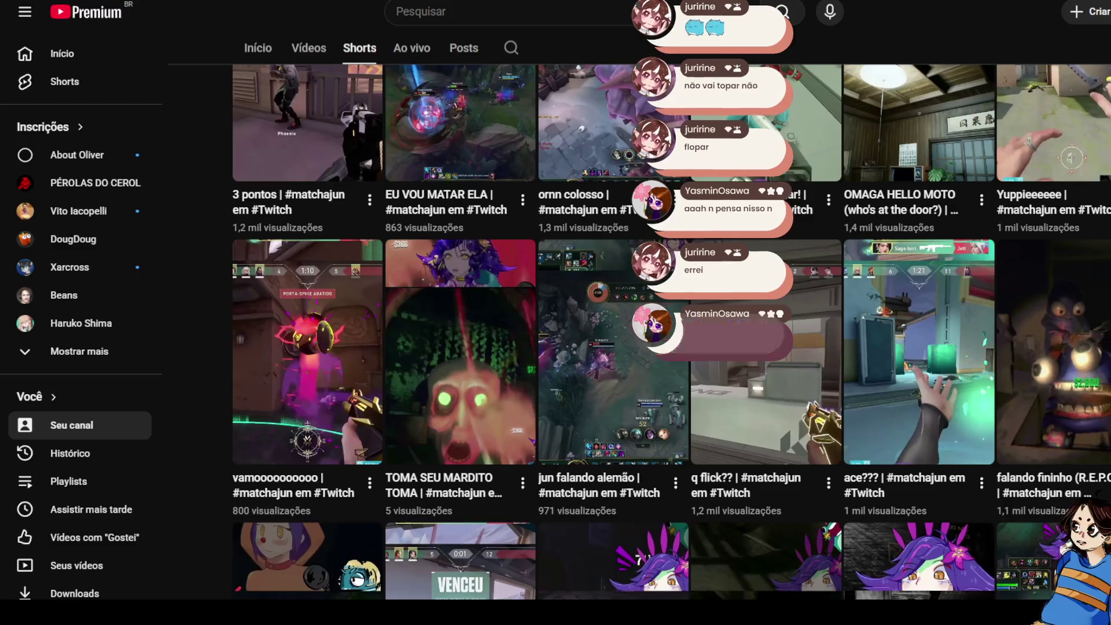
pyautogui.scroll(-1, 671, 328)
pyautogui.scroll(-3, 671, 327)
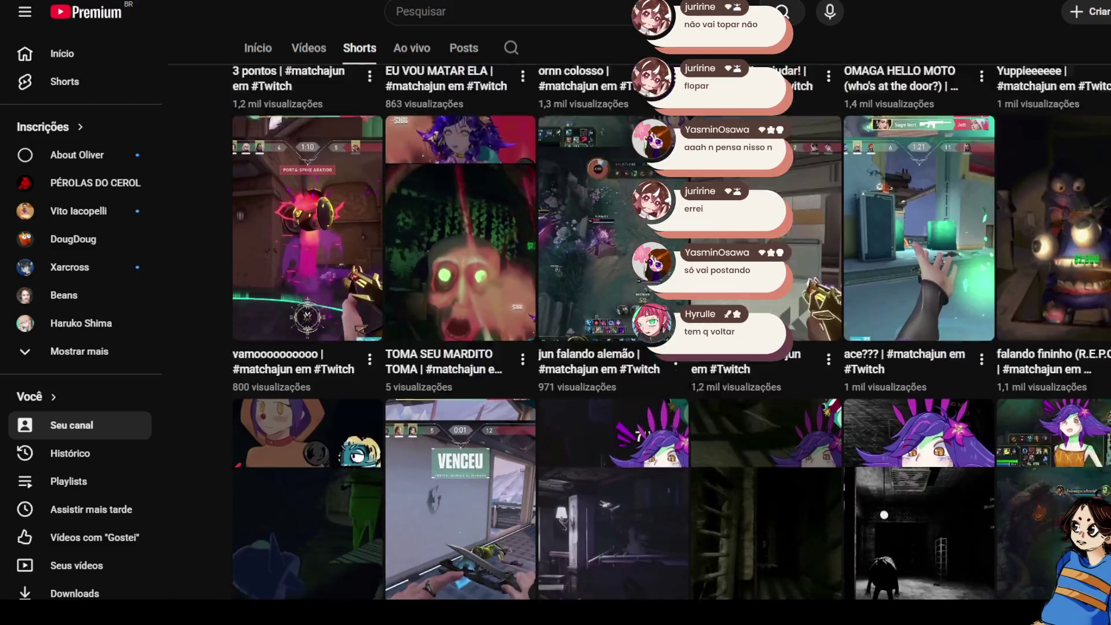
pyautogui.scroll(-4, 672, 328)
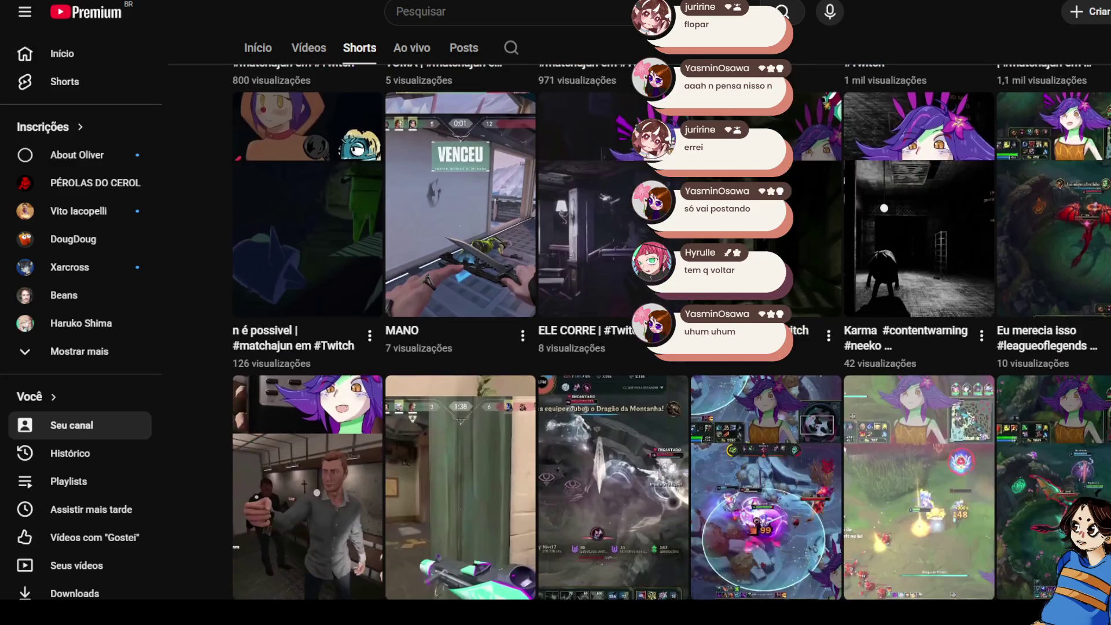
pyautogui.scroll(2, 672, 327)
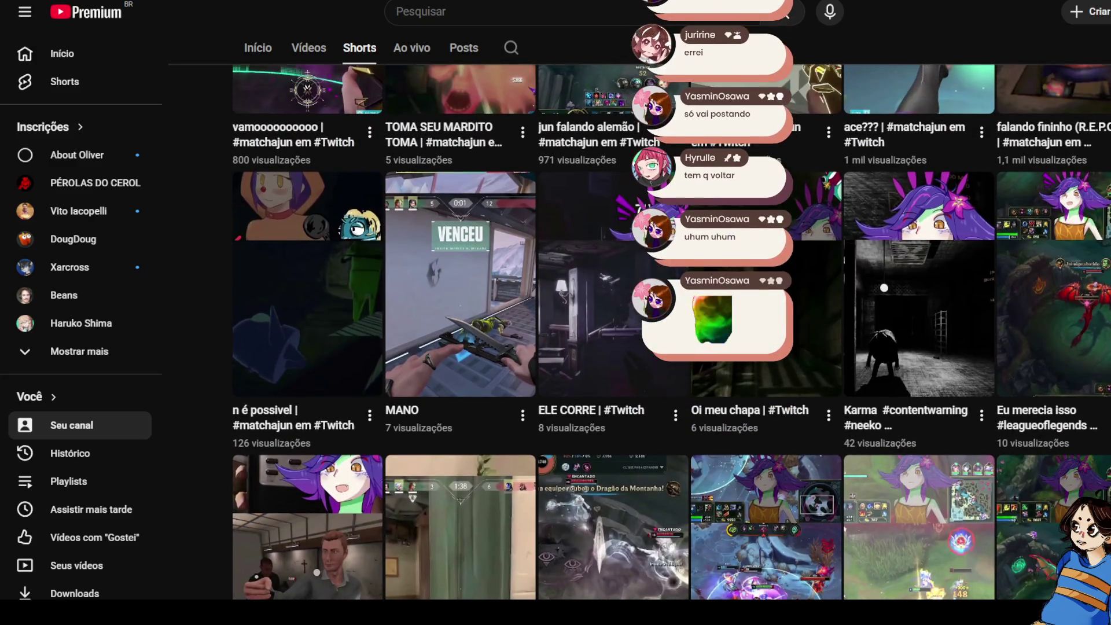
pyautogui.scroll(7, 671, 327)
pyautogui.scroll(3, 672, 327)
pyautogui.scroll(-9, 671, 328)
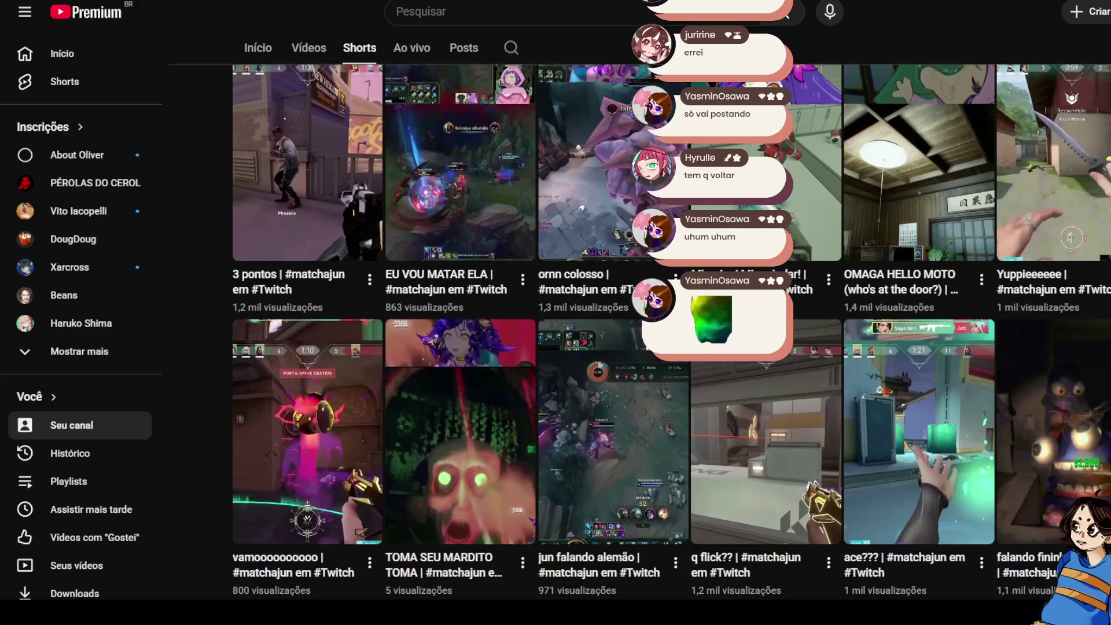
pyautogui.scroll(-4, 671, 328)
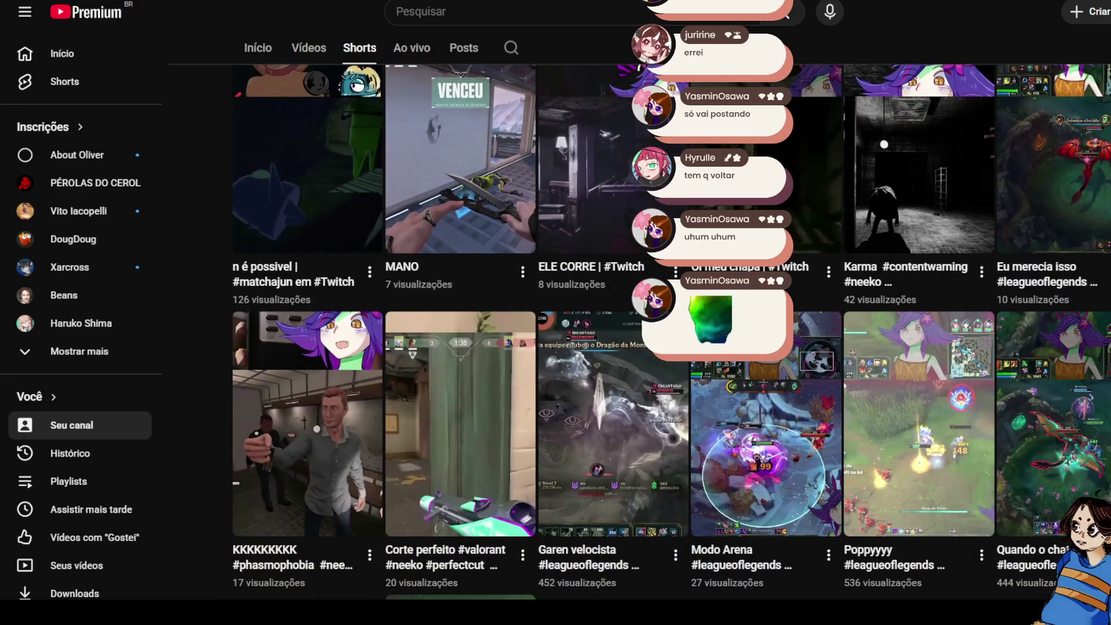
pyautogui.scroll(-5, 672, 328)
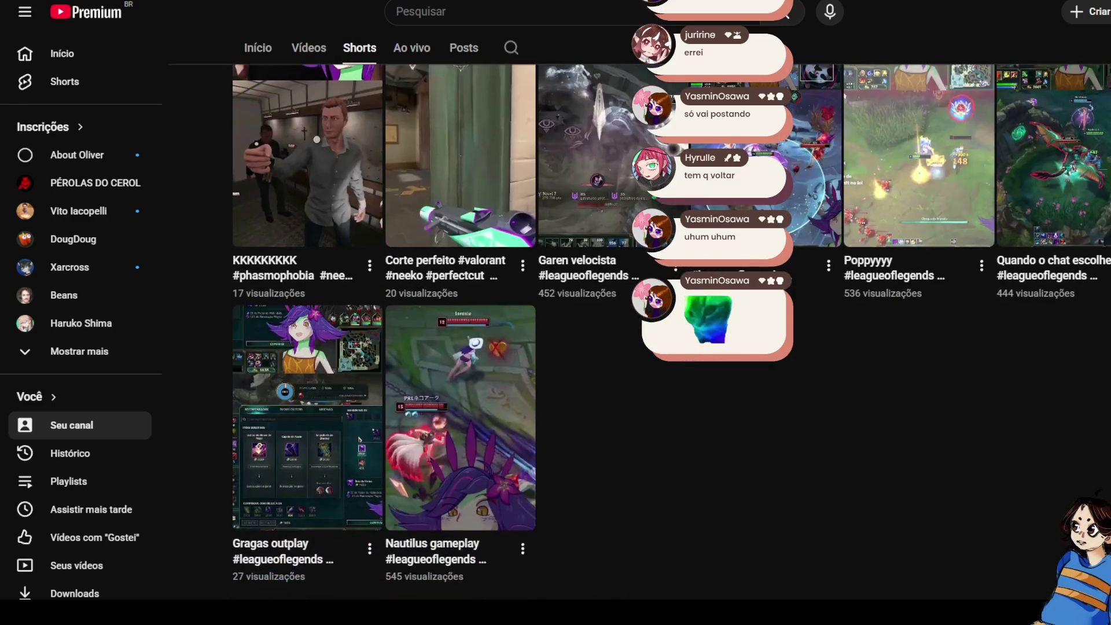
pyautogui.scroll(9, 671, 328)
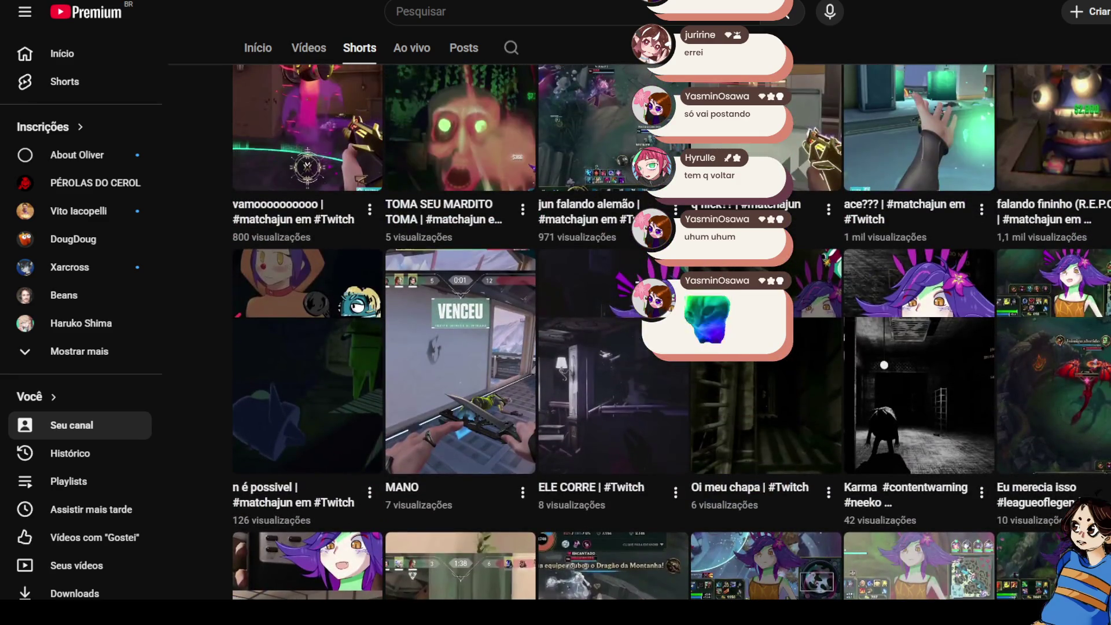
pyautogui.scroll(4, 671, 334)
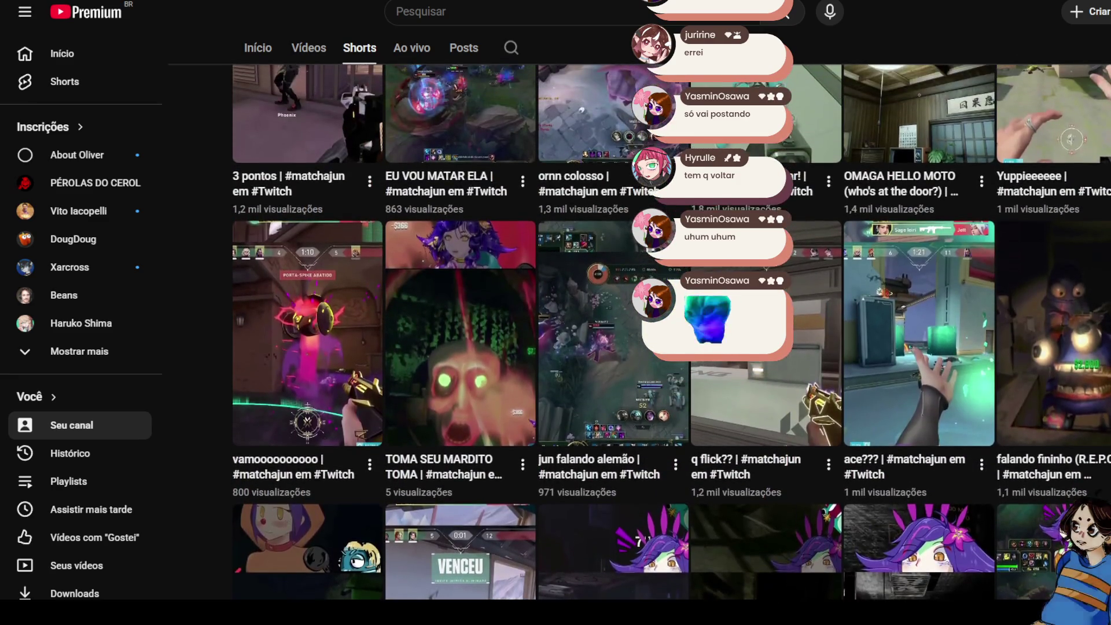
pyautogui.scroll(5, 671, 333)
pyautogui.scroll(-2, 671, 333)
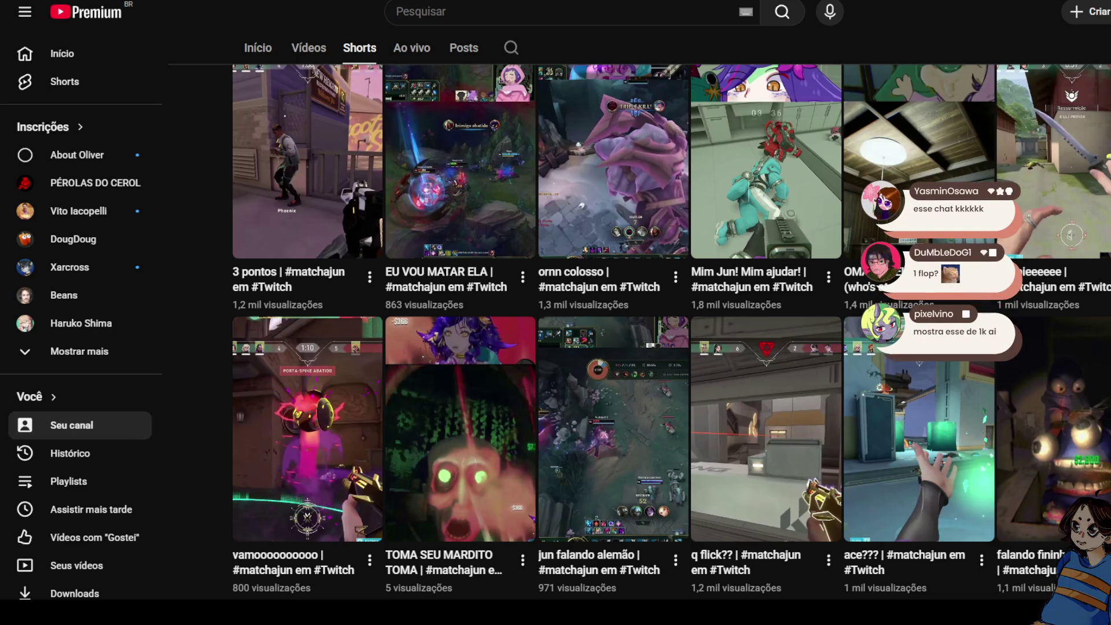
pyautogui.scroll(2, 474, 372)
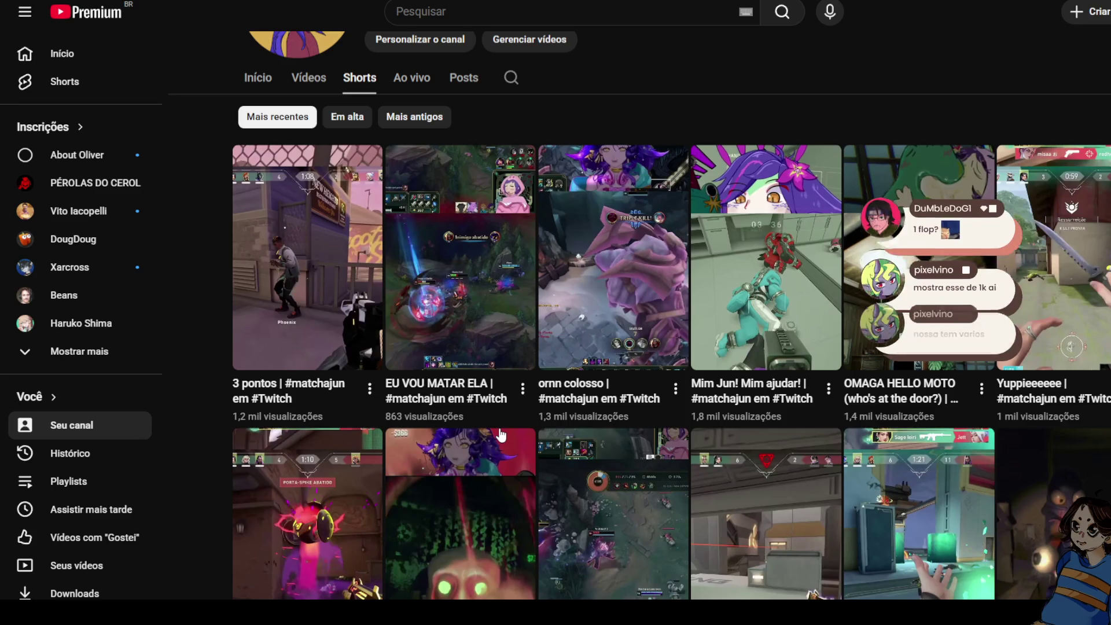
# Reach the 'EU VOU MATAR ELA' short from 'Mim Jun! Mim ajudar!', pause it, and return to the channel.
pyautogui.click(735, 322)
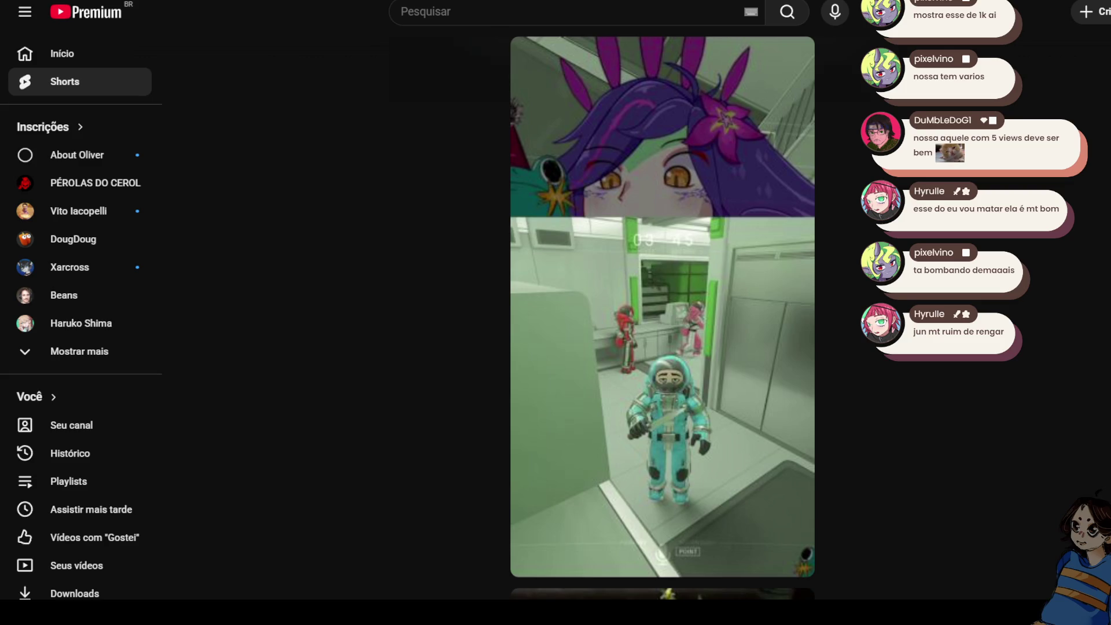
pyautogui.scroll(1, 297, 130)
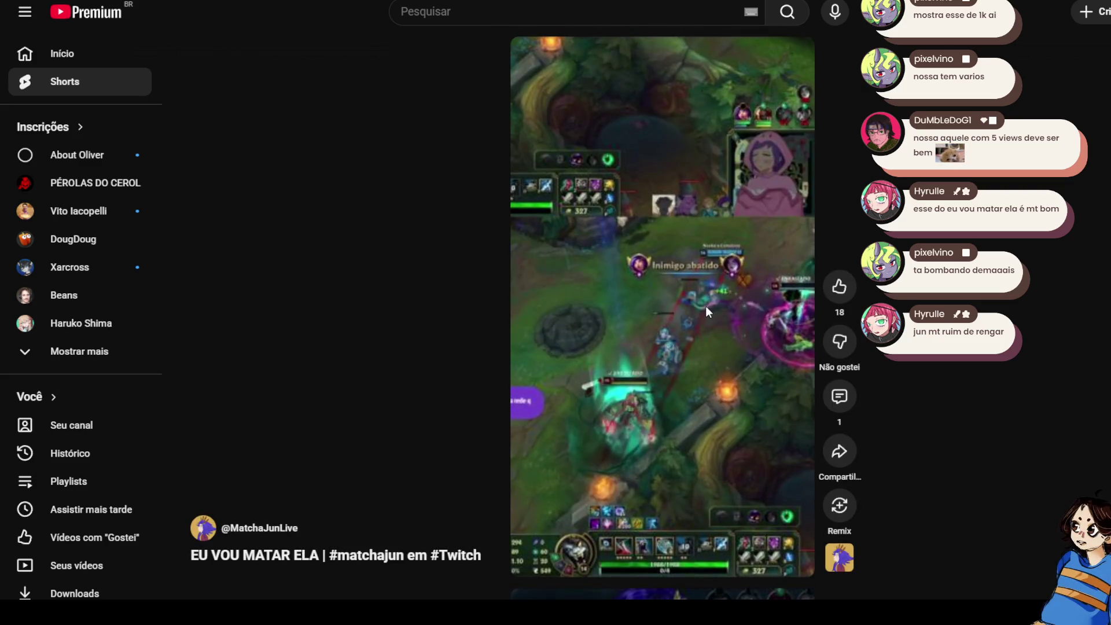
pyautogui.click(706, 306)
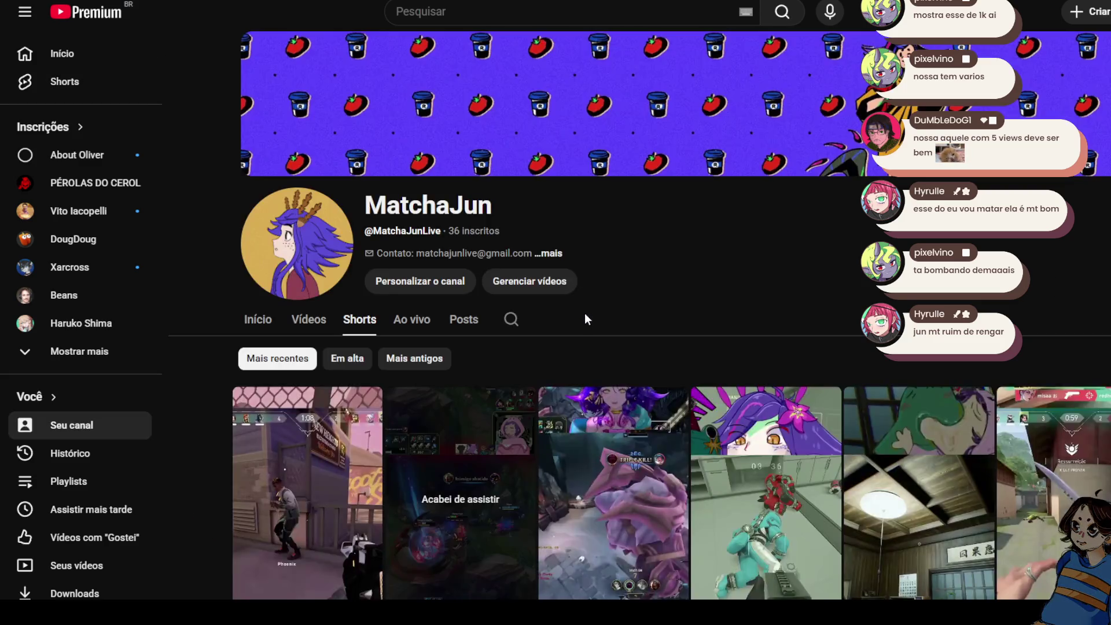
pyautogui.click(275, 526)
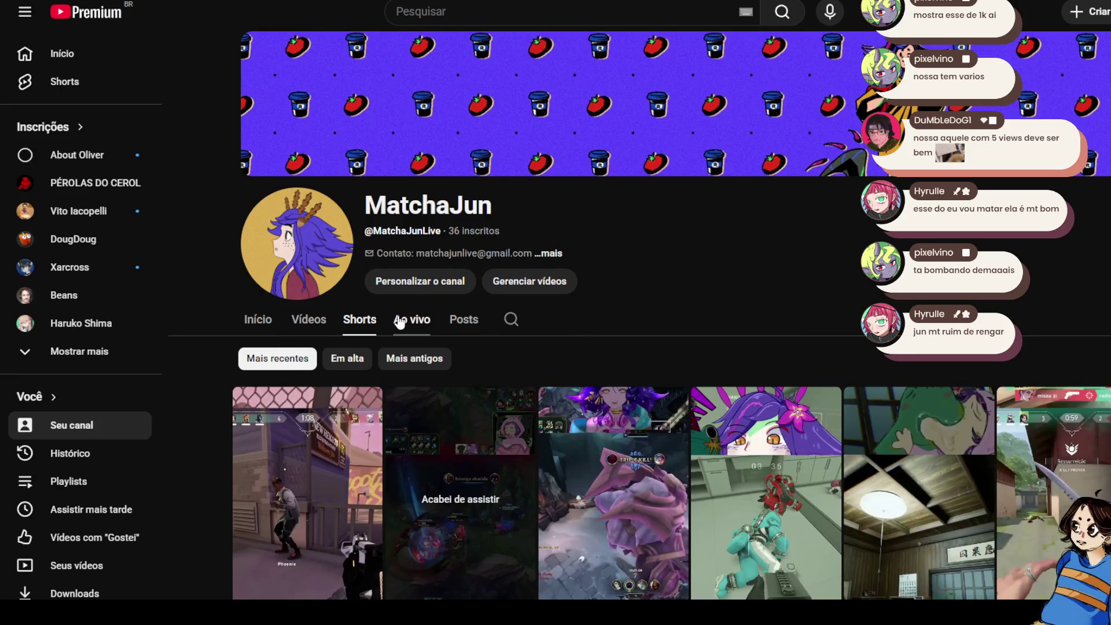
# Go back, scroll down the Shorts grid, and play 'TOMA SEU MARDITO TOMA'.
pyautogui.hotkey('alt', 'Left')
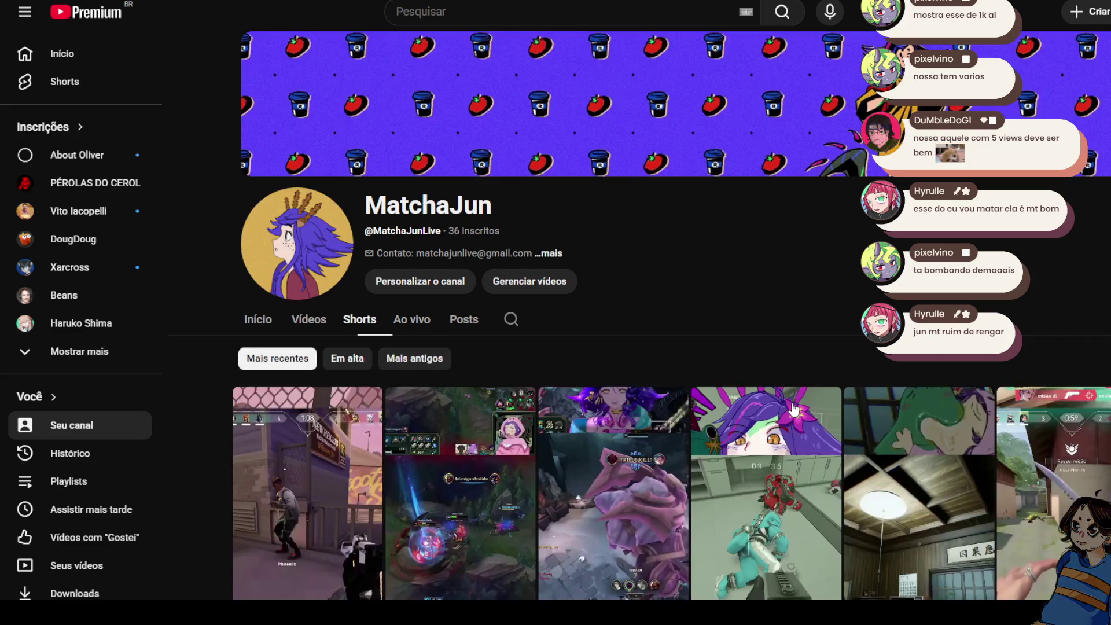
pyautogui.scroll(-5, 1104, 350)
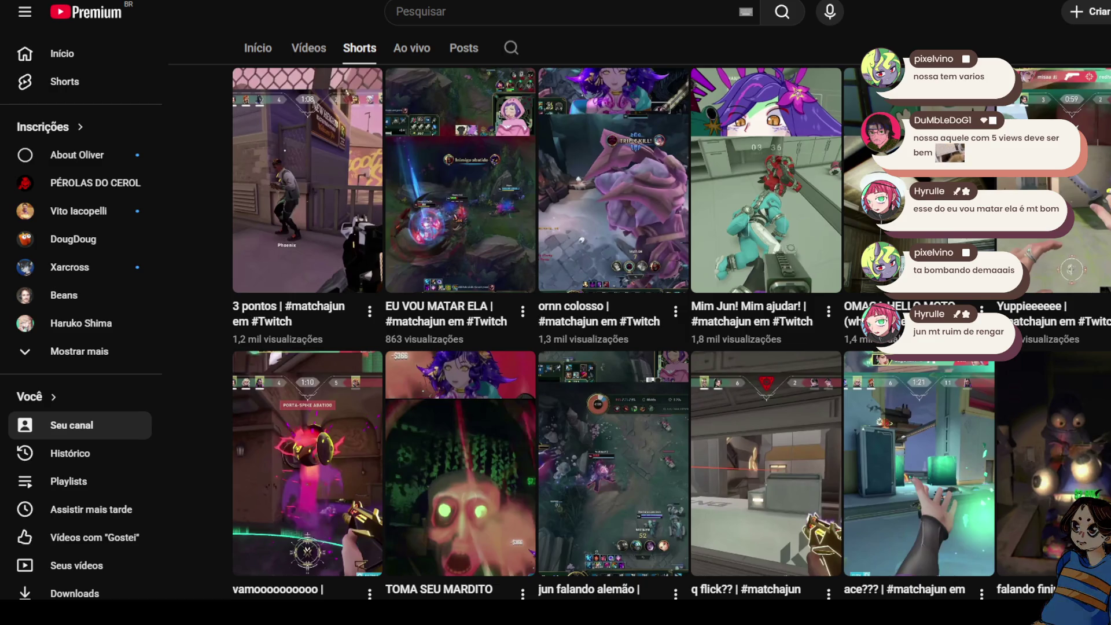
pyautogui.scroll(-2, 687, 330)
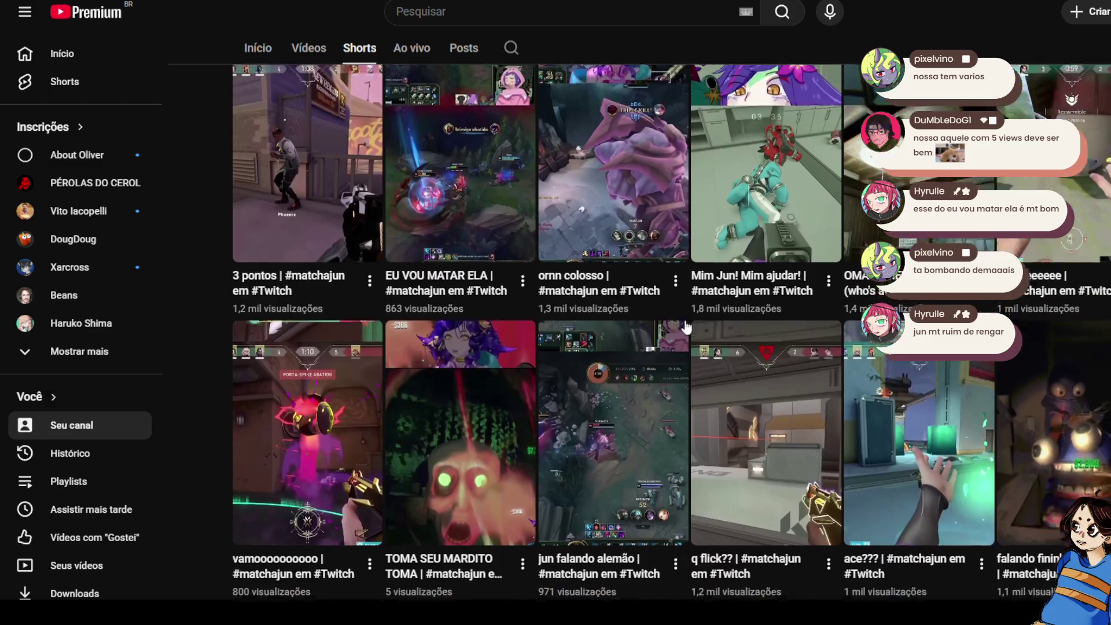
pyautogui.click(450, 337)
pyautogui.click(661, 305)
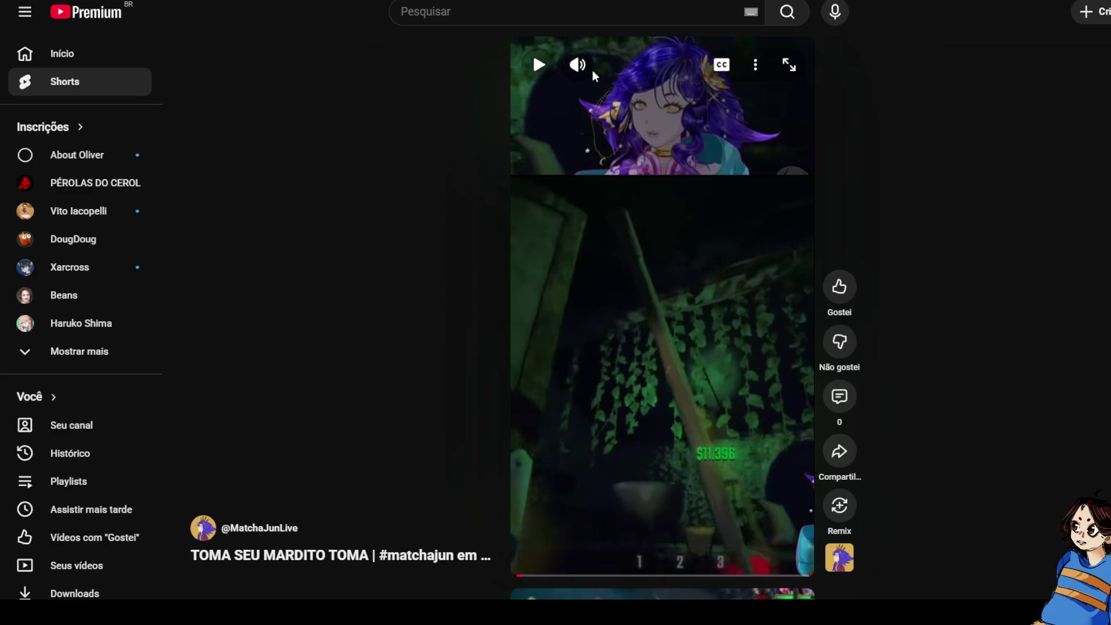
pyautogui.click(703, 224)
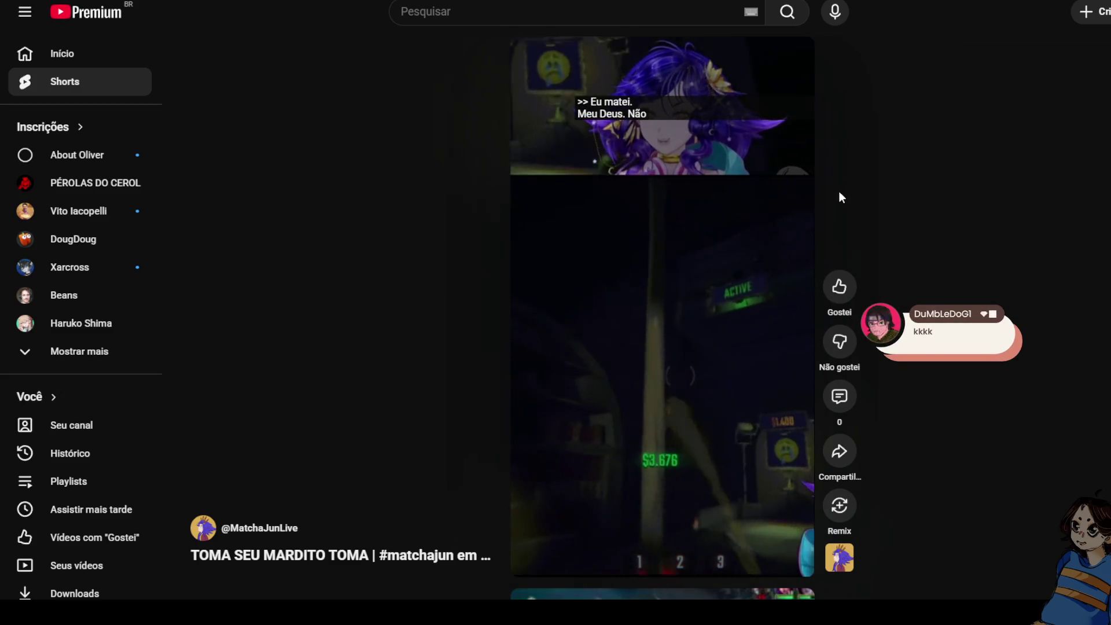
pyautogui.moveTo(809, 207)
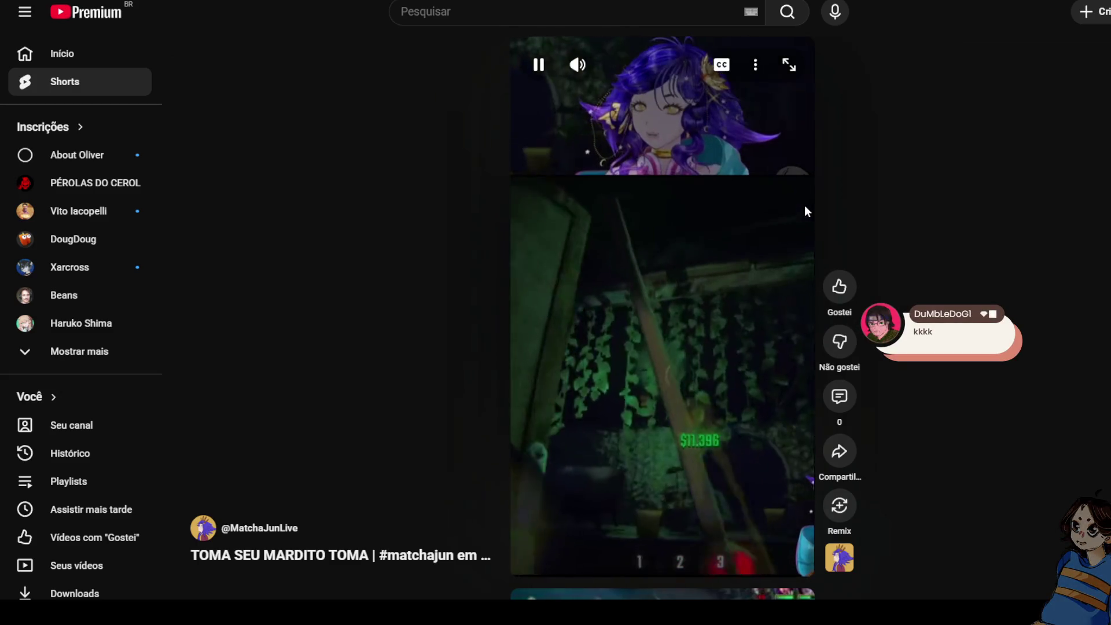
pyautogui.click(765, 228)
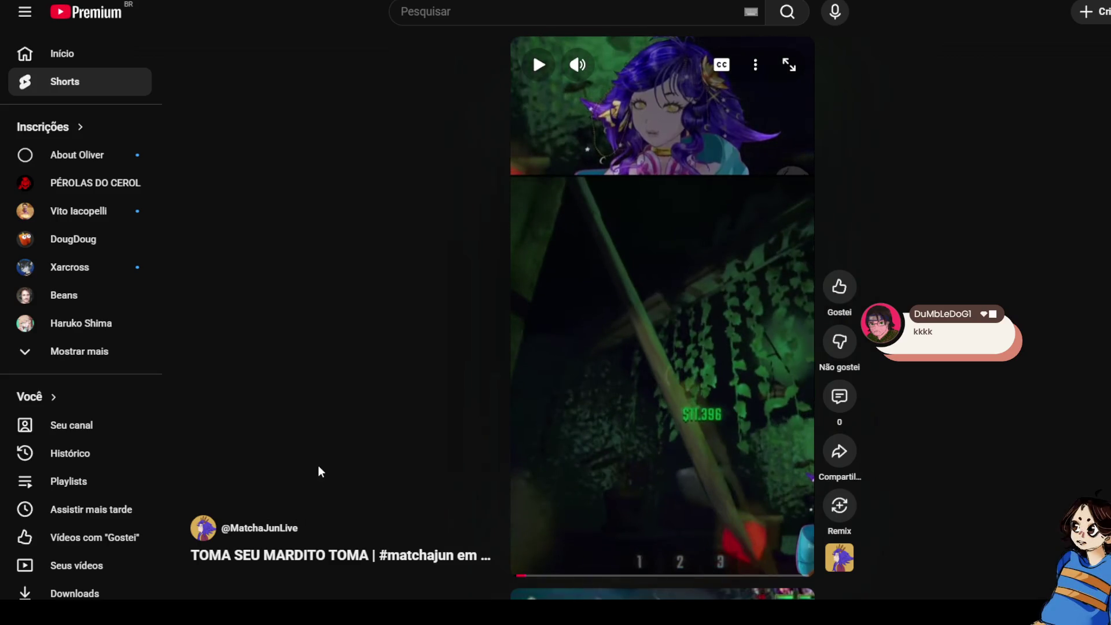
pyautogui.click(259, 528)
pyautogui.scroll(-3, 400, 337)
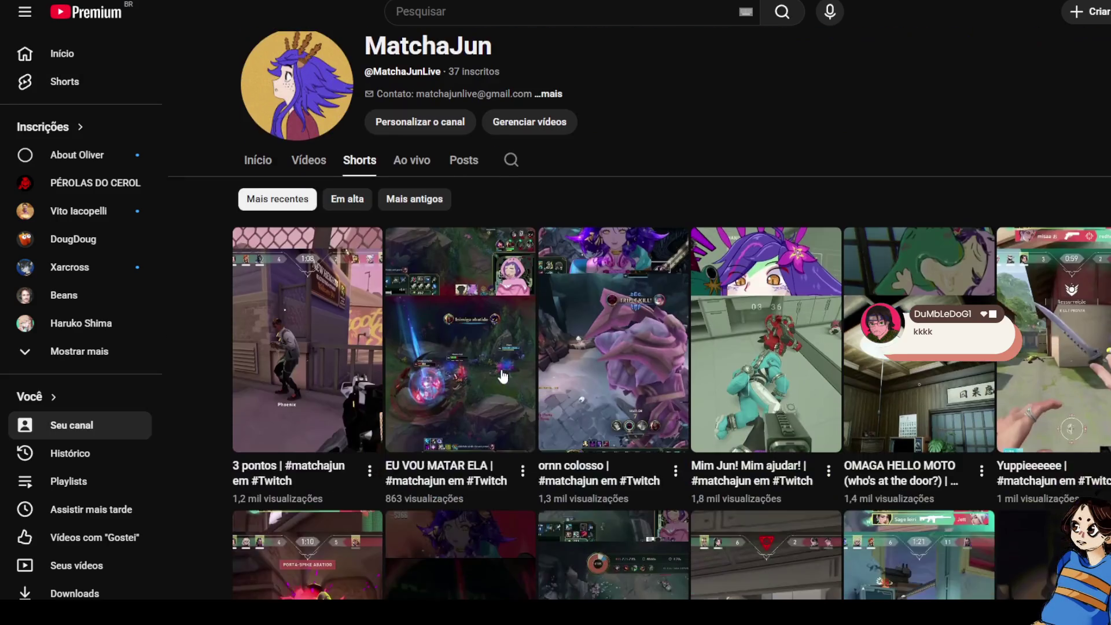
# Start a Valorant clip from the Shorts grid and move on to 'OMAGA HELLO MOTO'.
pyautogui.scroll(-4, 400, 337)
pyautogui.scroll(-1, 672, 332)
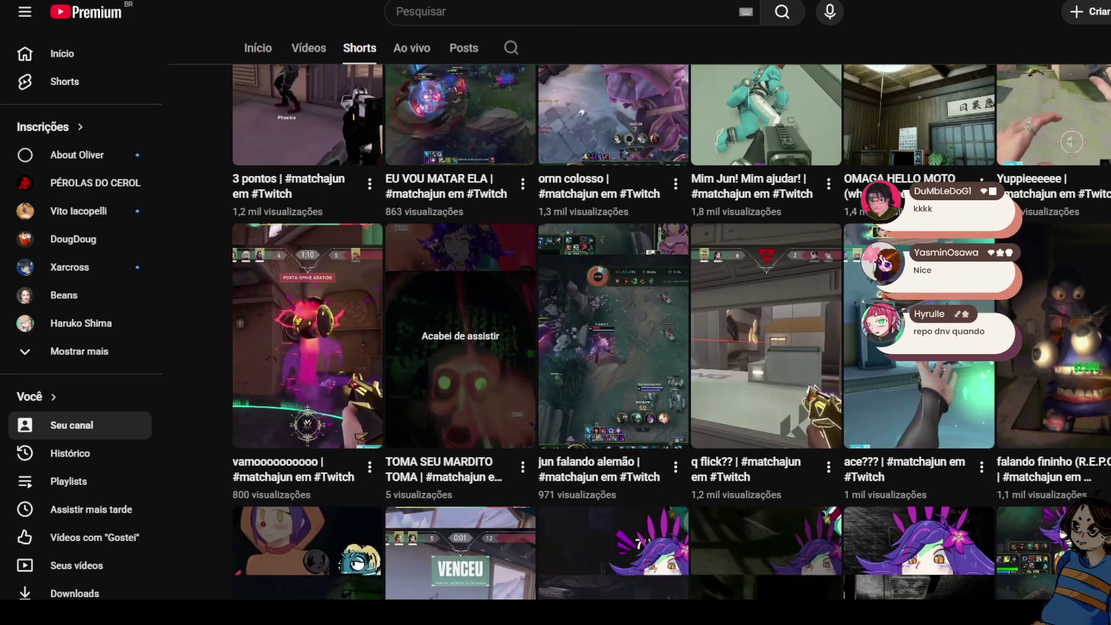
pyautogui.scroll(3, 515, 263)
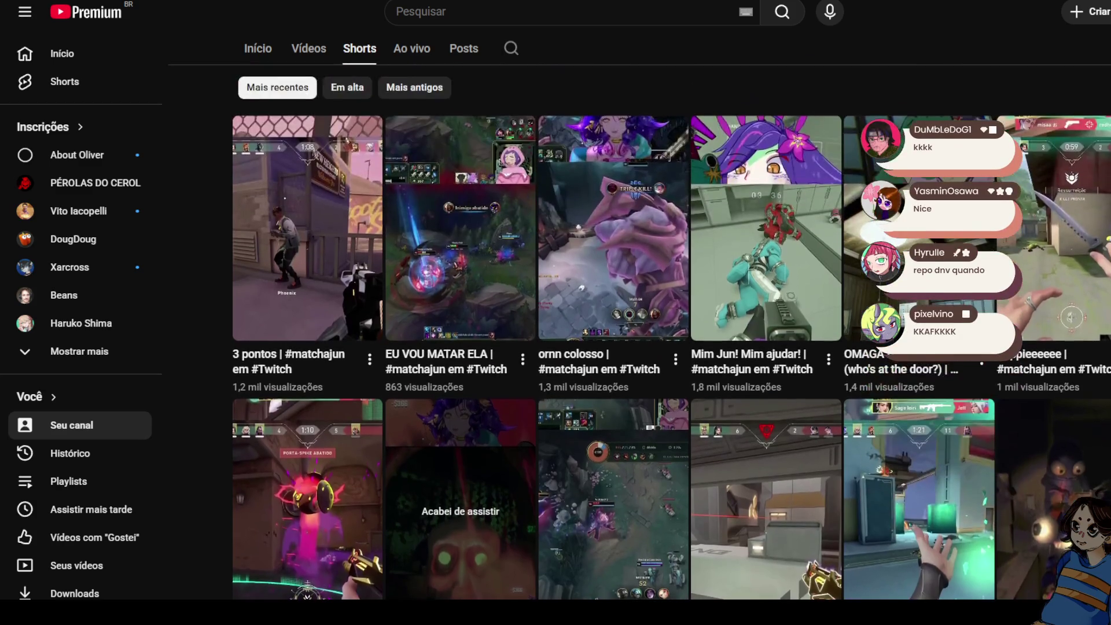
pyautogui.click(515, 263)
pyautogui.scroll(-1, 612, 260)
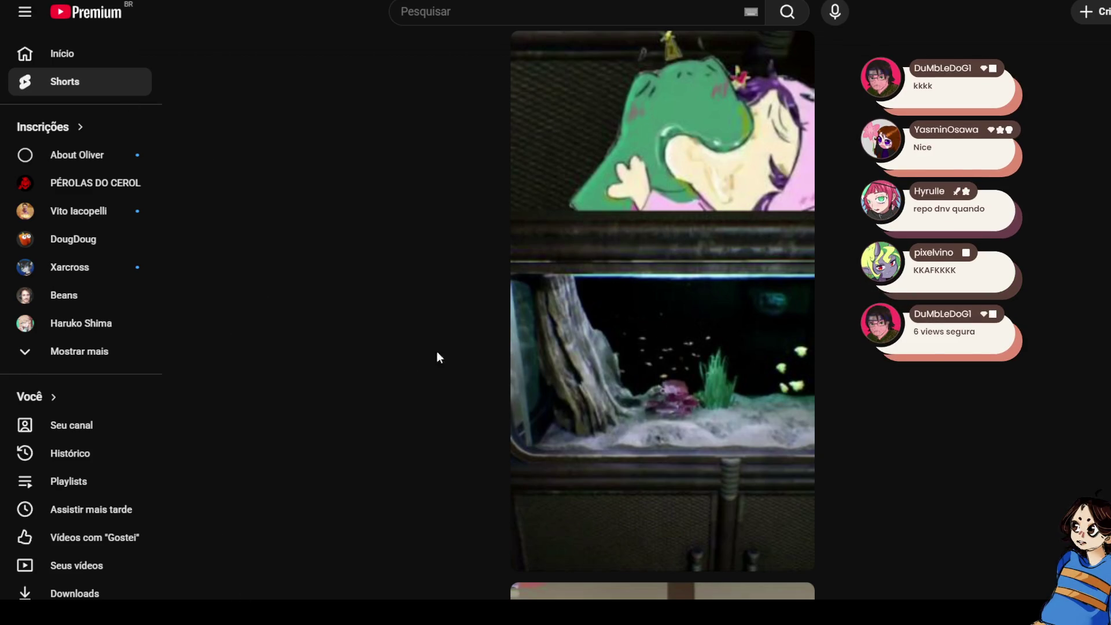
pyautogui.hotkey('alt', 'Left')
# Read the 2 comments on the frog-and-aquarium short, then return via 'Seu canal'.
pyautogui.click(936, 429)
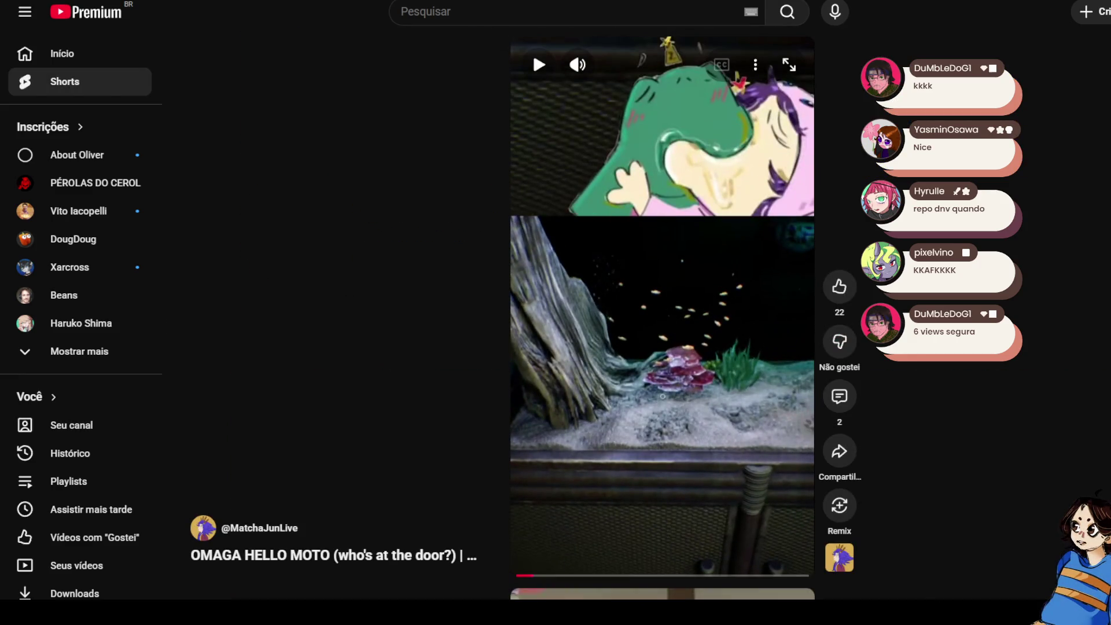
pyautogui.click(840, 397)
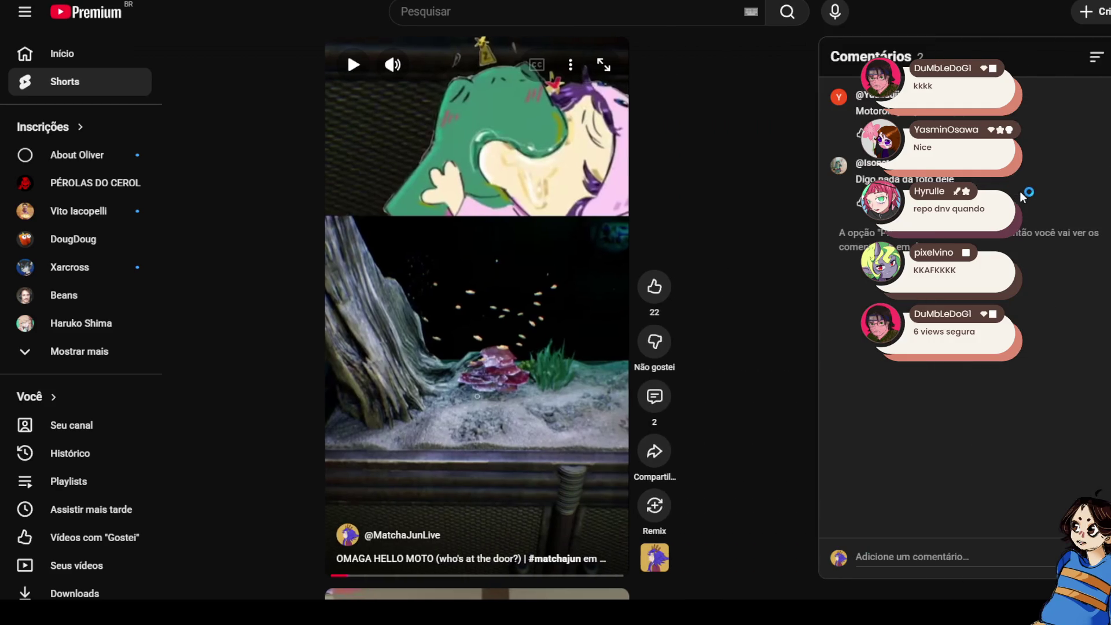
pyautogui.moveTo(1010, 181); pyautogui.dragTo(846, 184)
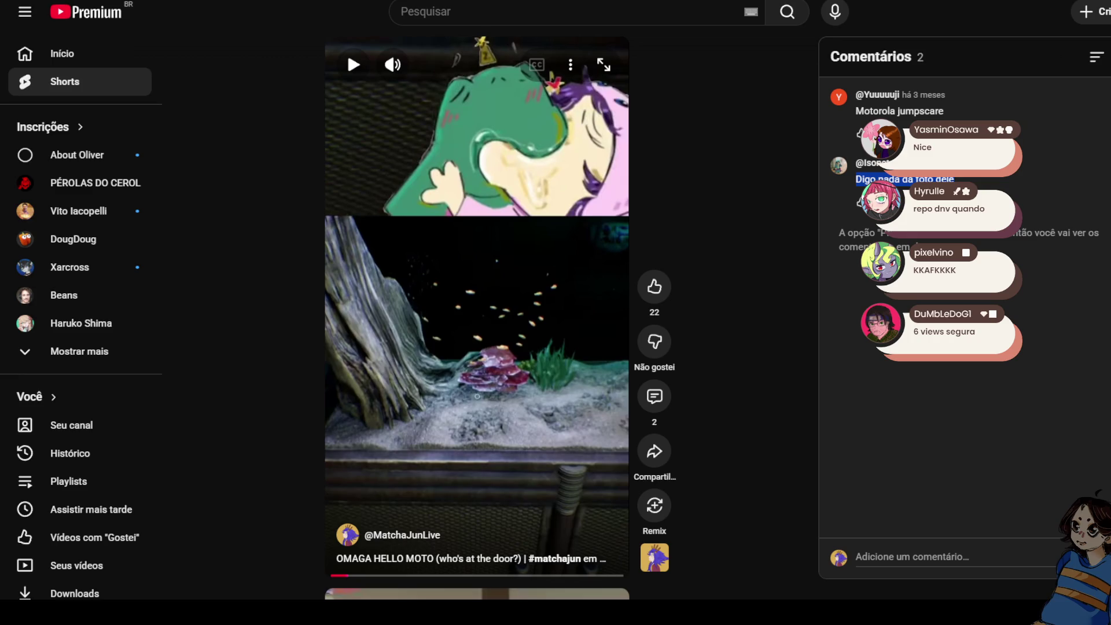
pyautogui.press('Escape')
pyautogui.click(71, 425)
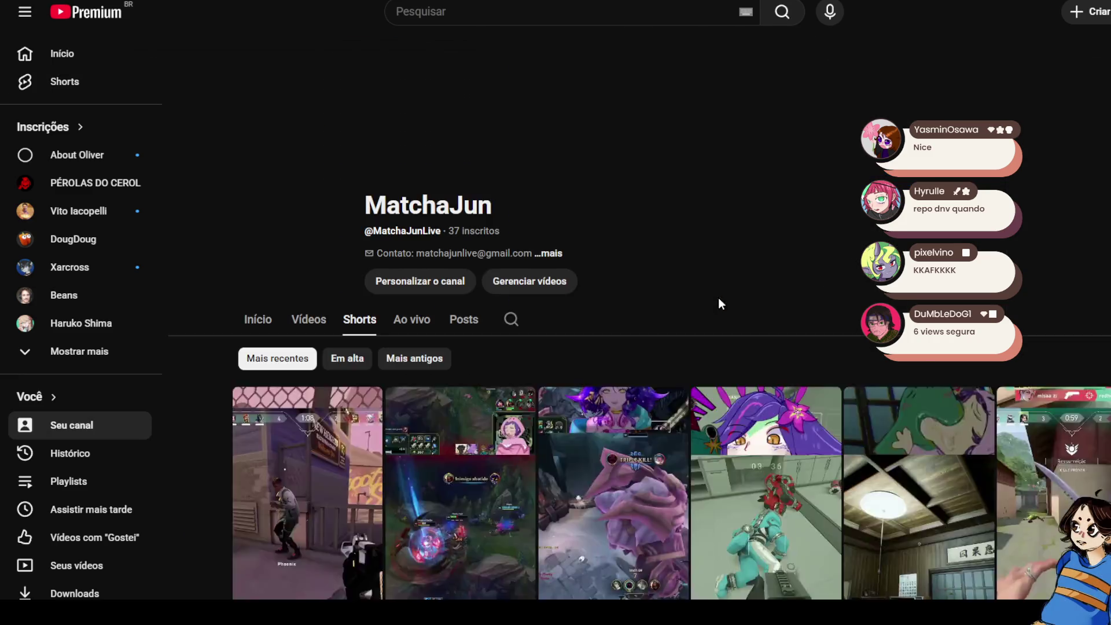
# Scroll to the last row of Shorts and play 'Nautilus gameplay'.
pyautogui.scroll(-5, 710, 315)
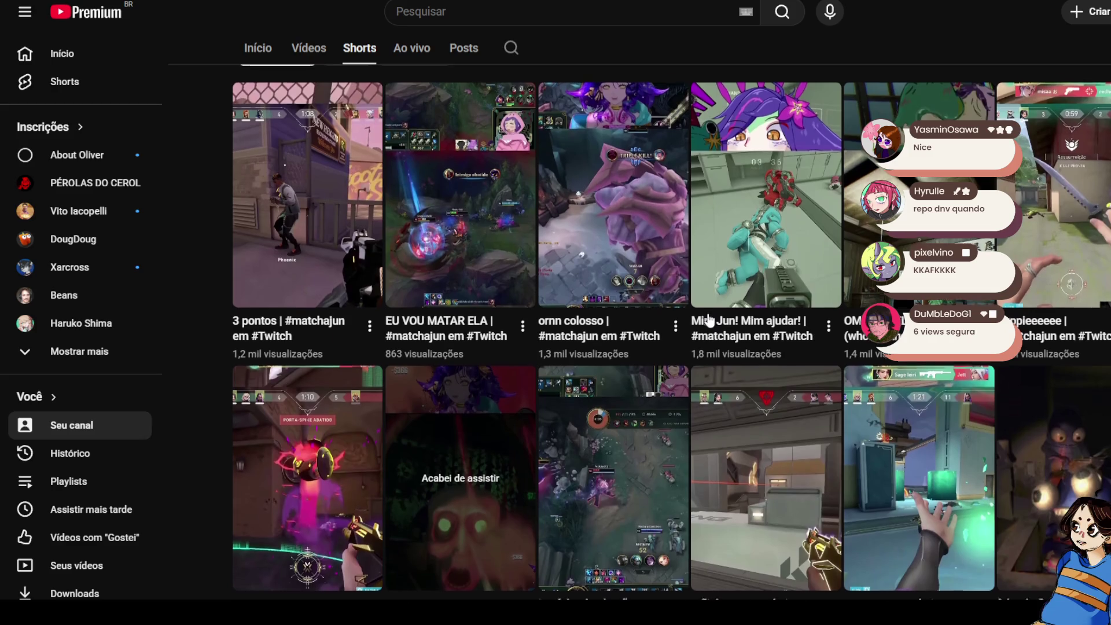
pyautogui.scroll(-4, 709, 319)
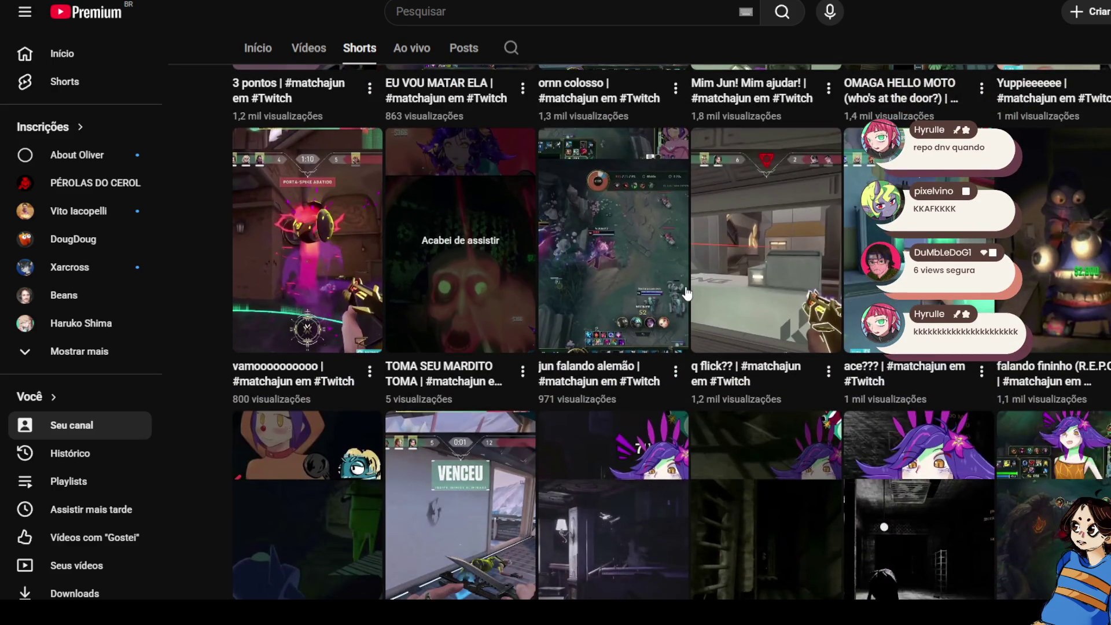
pyautogui.scroll(-3, 687, 294)
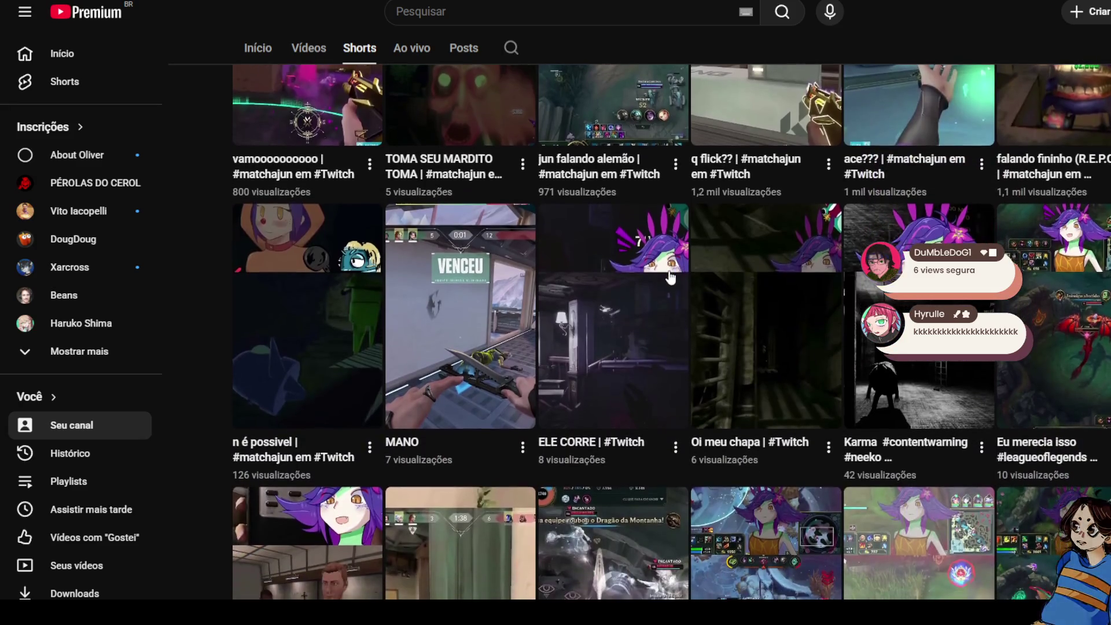
pyautogui.scroll(-3, 671, 277)
pyautogui.scroll(-4, 672, 278)
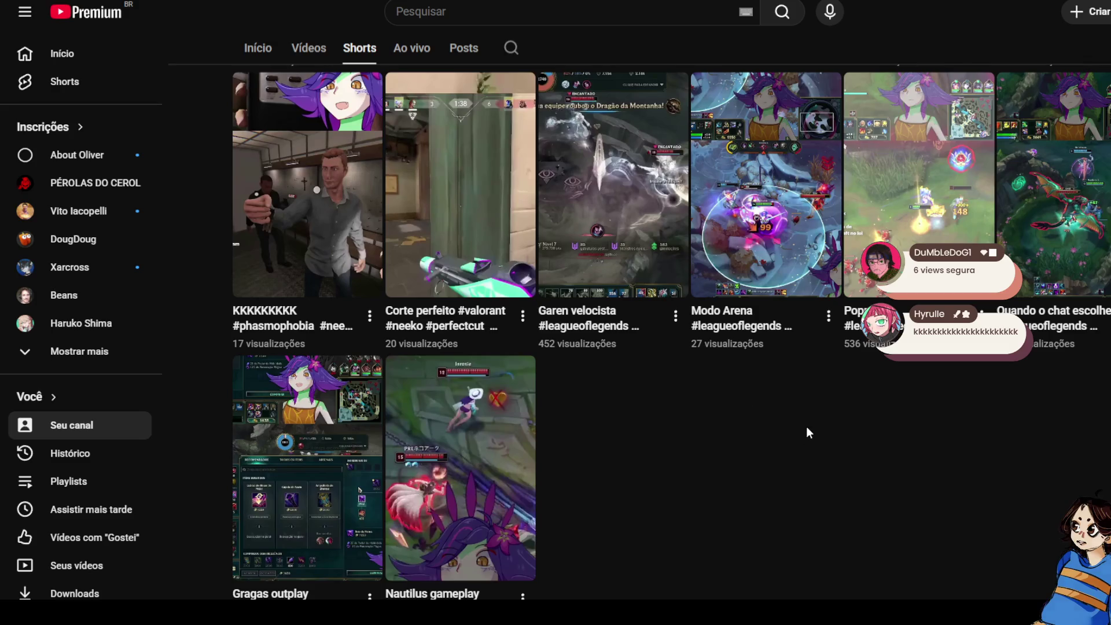
pyautogui.click(454, 472)
# Pause and resume 'Nautilus gameplay' twice, then scroll up to the 'Quando o chat escolhe...' short.
pyautogui.click(722, 293)
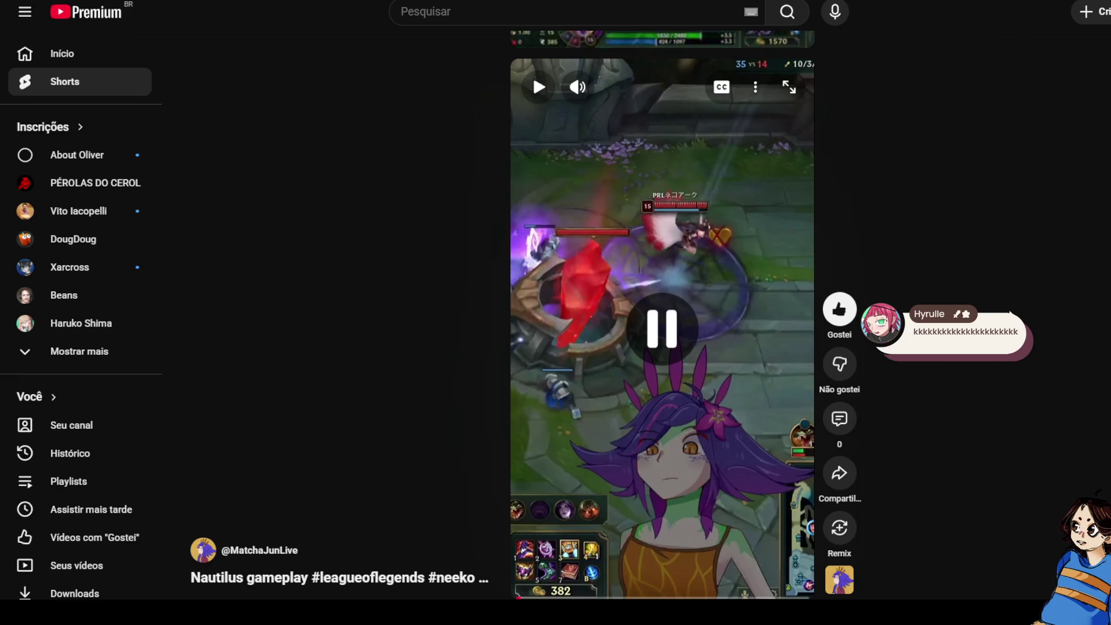
pyautogui.click(714, 290)
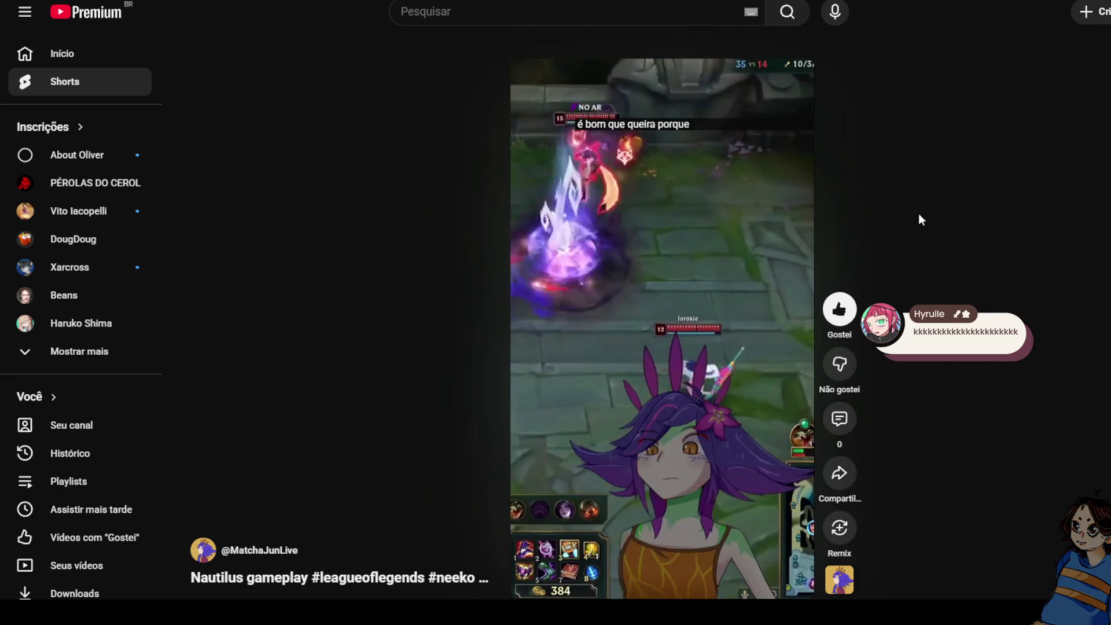
pyautogui.click(679, 269)
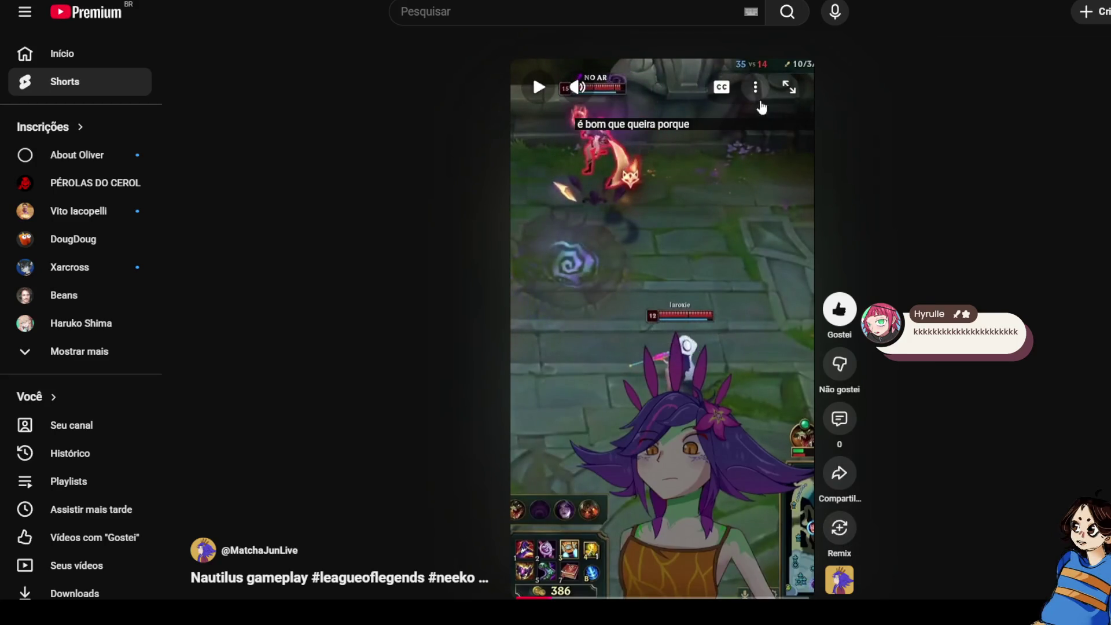
pyautogui.click(653, 343)
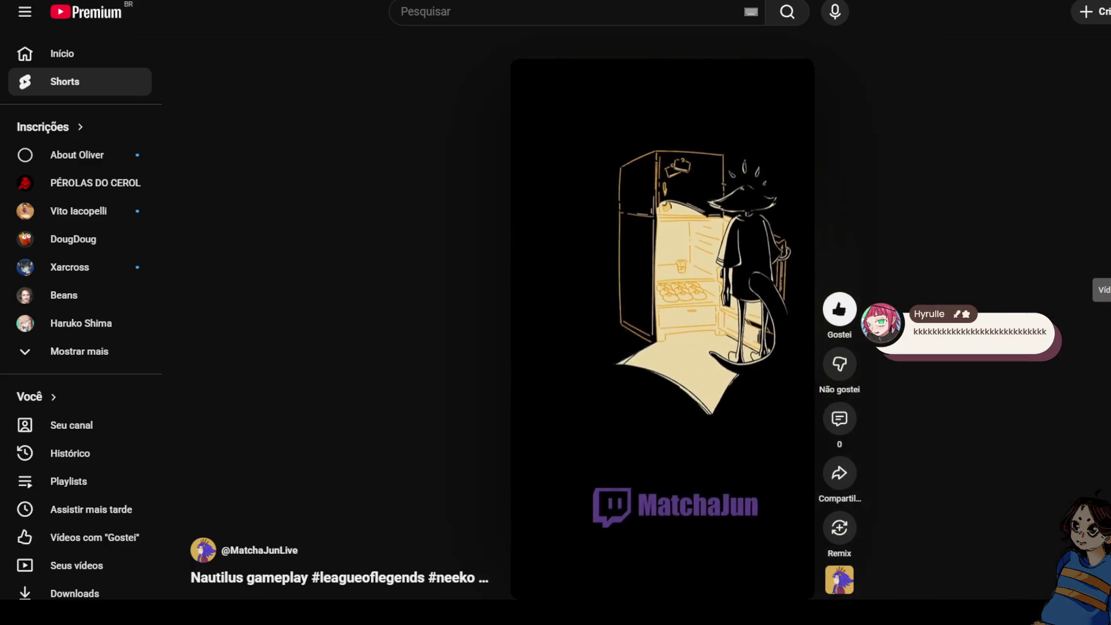
pyautogui.scroll(1, 1104, 264)
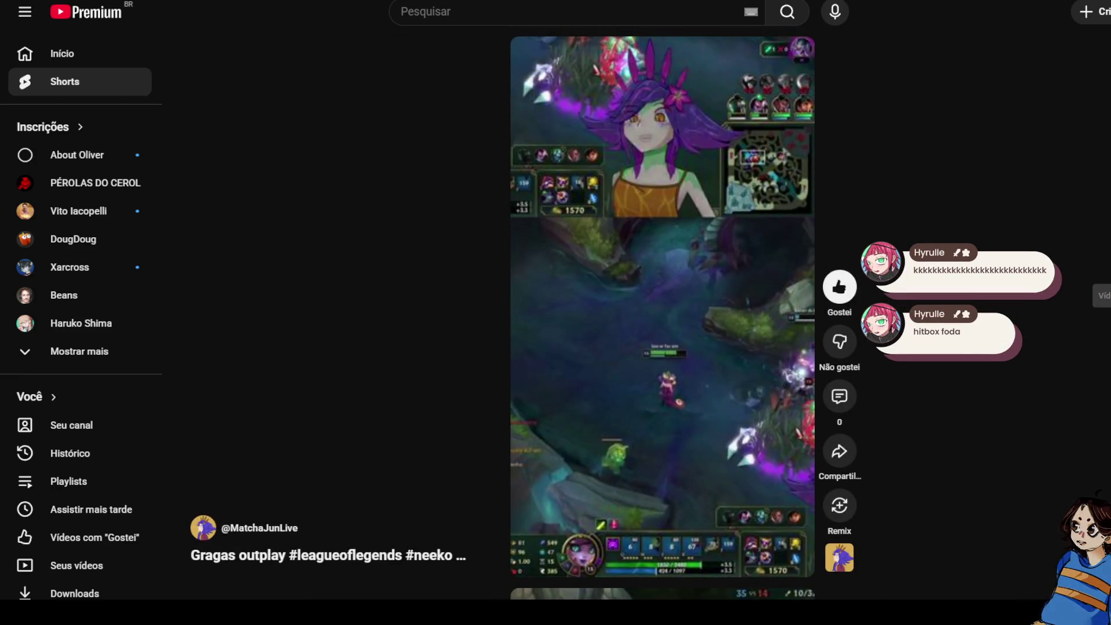
pyautogui.scroll(1, 615, 307)
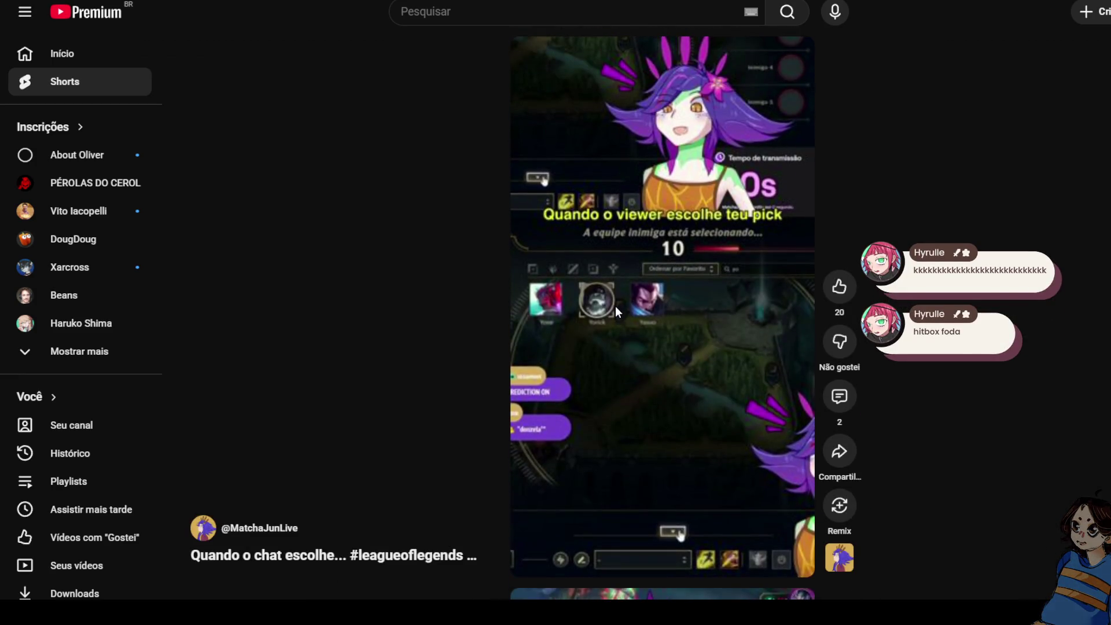
# Pause the 'Quando o chat escolhe...' short at the double kill, resume, and pause near the end.
pyautogui.click(532, 48)
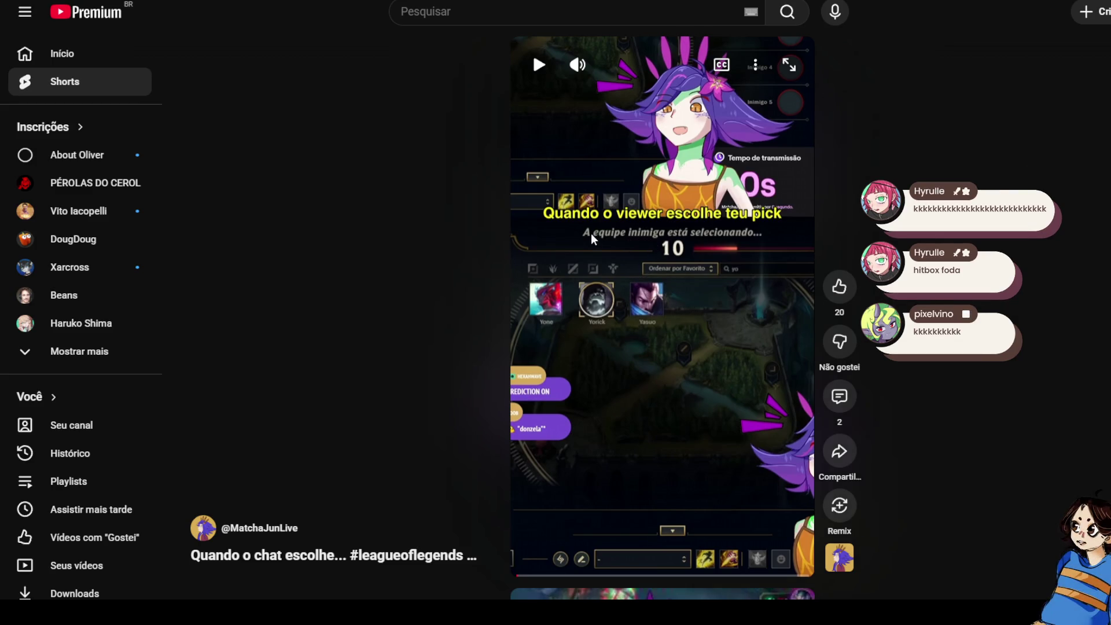
pyautogui.click(615, 234)
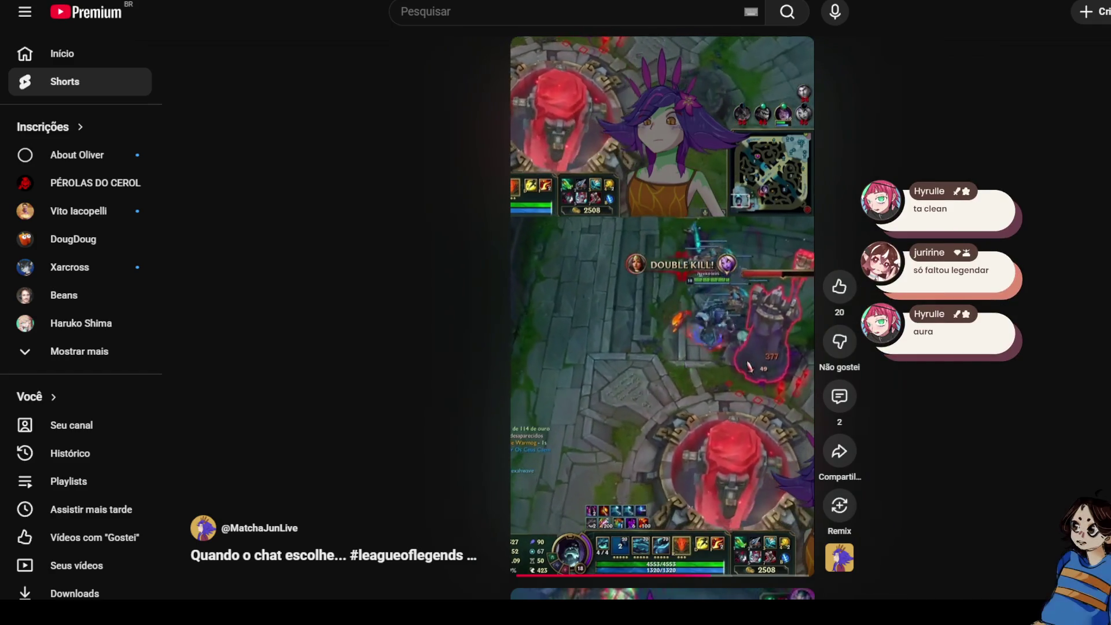
pyautogui.click(560, 322)
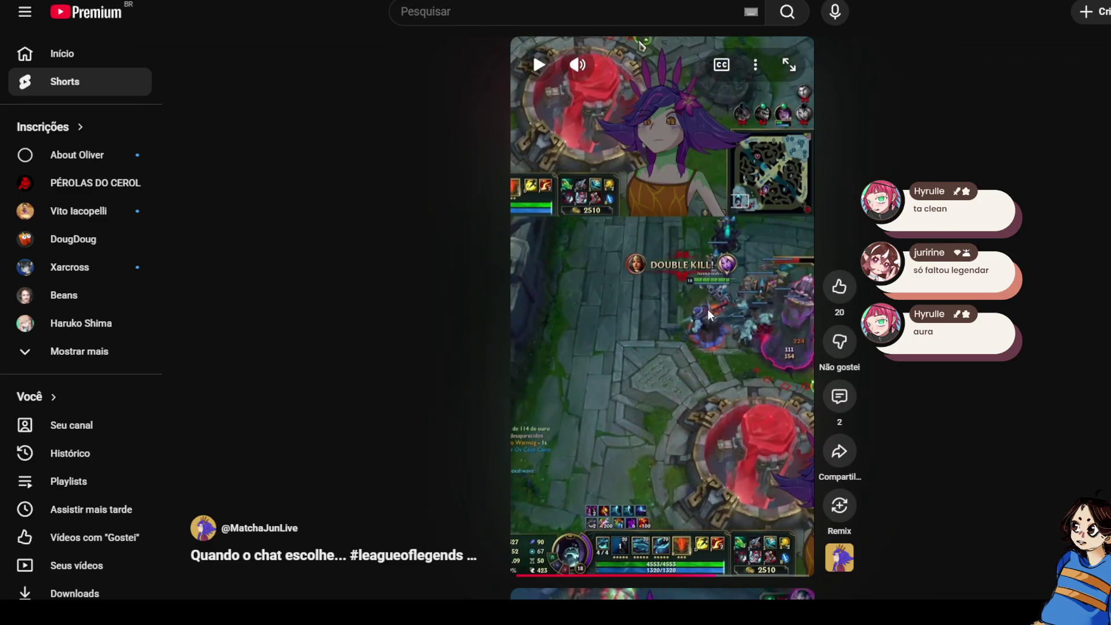
pyautogui.click(745, 246)
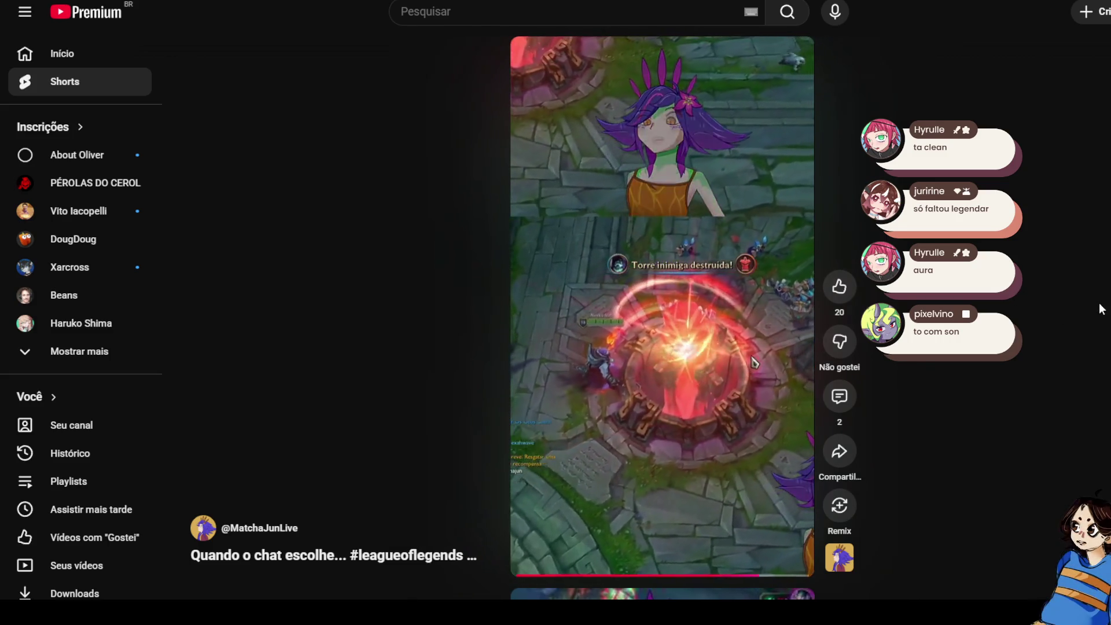
pyautogui.moveTo(787, 252)
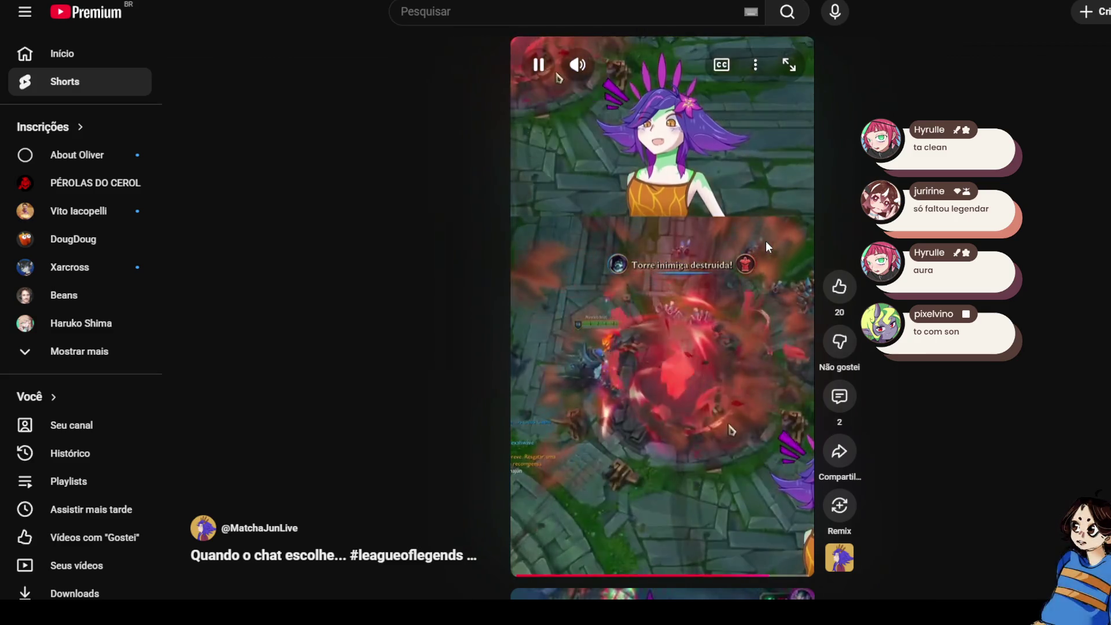
pyautogui.click(765, 241)
# Pause and resume the 'Poppyyyy' Neeko short, pause at an elimination, then scroll to Modo Arena.
pyautogui.scroll(-1, 858, 206)
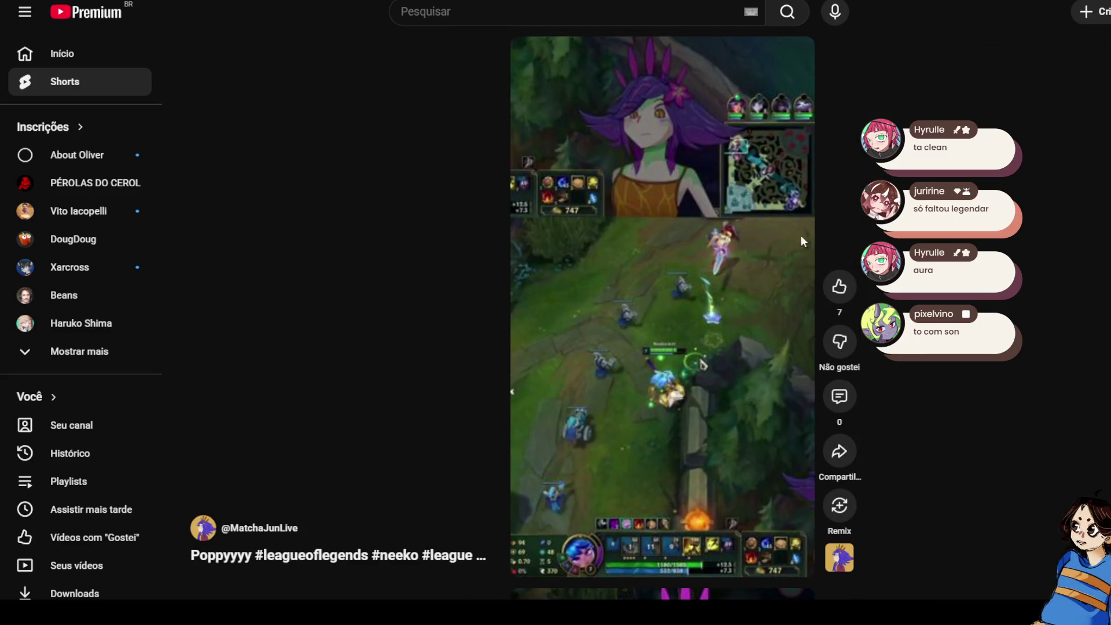
pyautogui.click(738, 280)
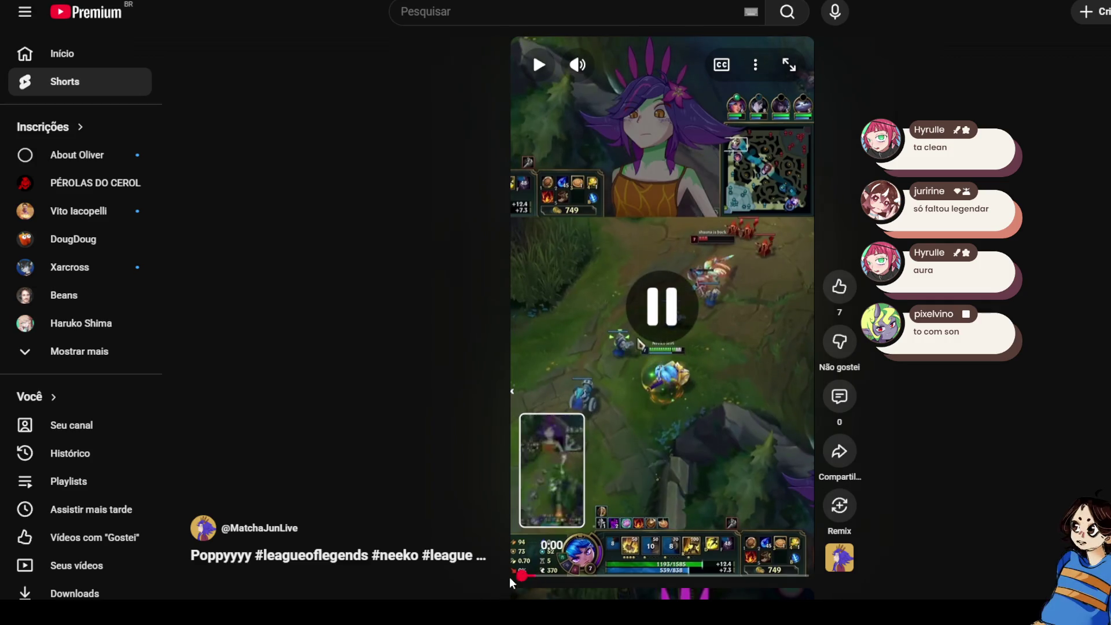
pyautogui.press('space')
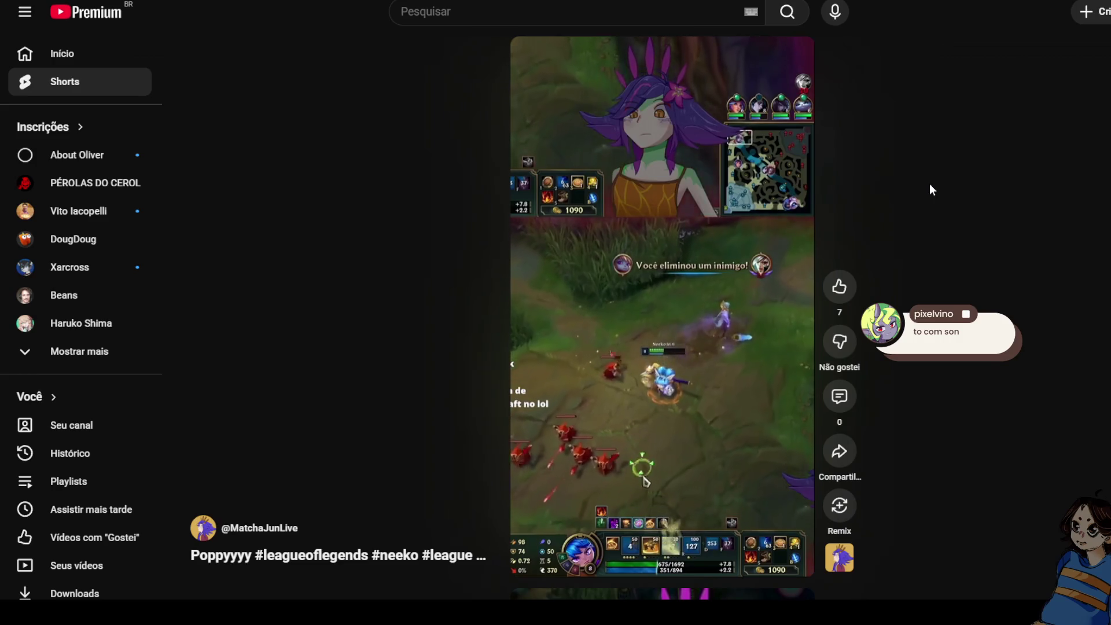
pyautogui.click(743, 230)
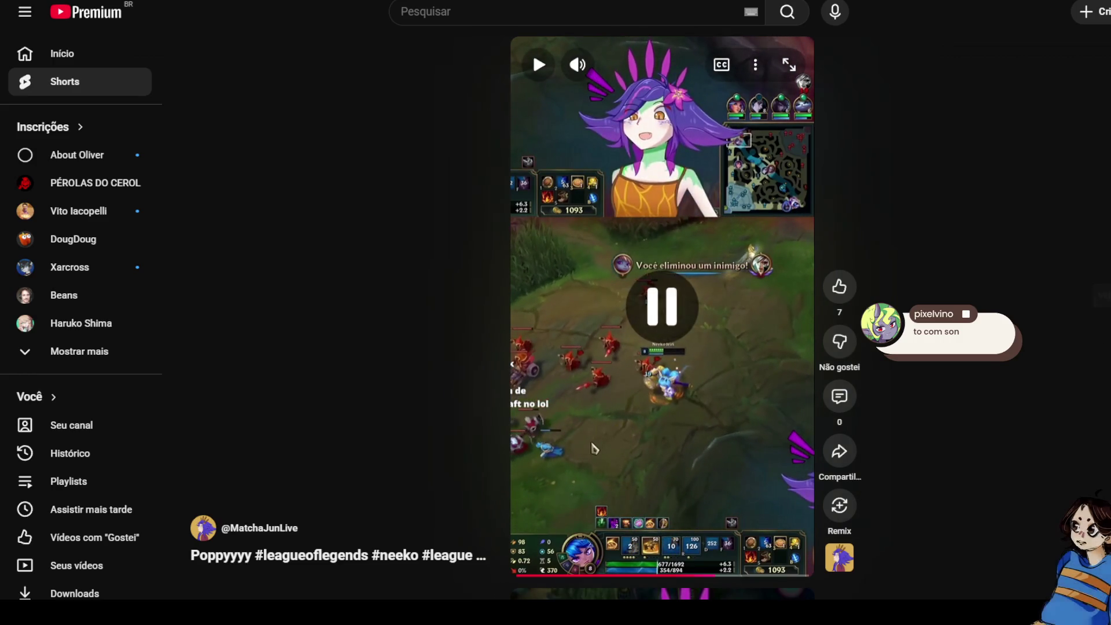
pyautogui.scroll(-1, 593, 447)
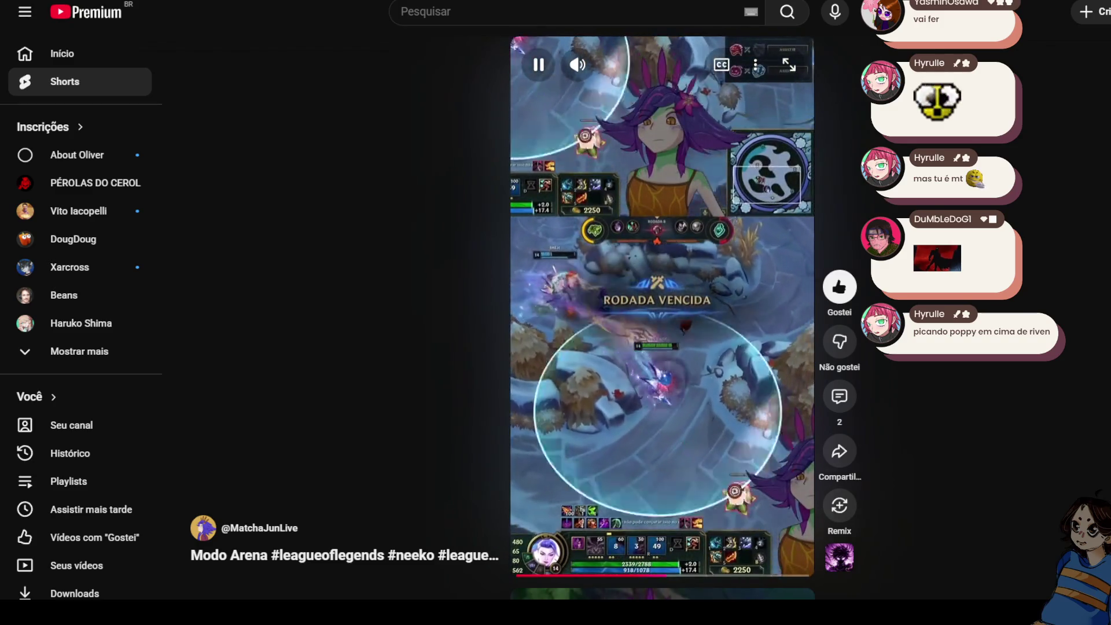
# Pause and resume the Modo Arena short repeatedly until 'Garen velocista' plays.
pyautogui.click(606, 291)
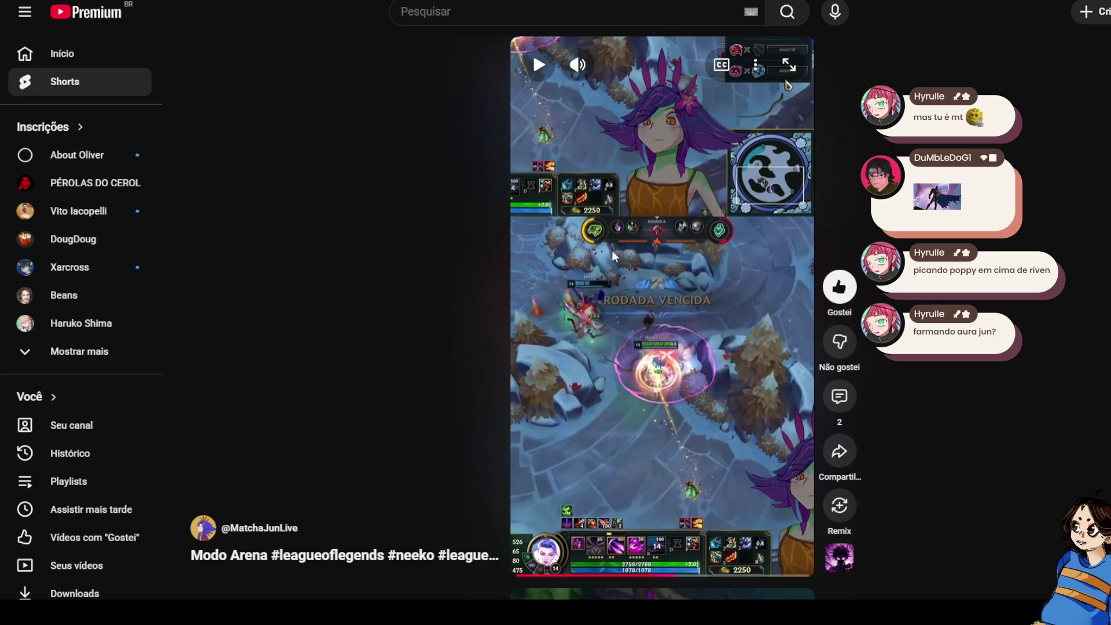
pyautogui.click(636, 293)
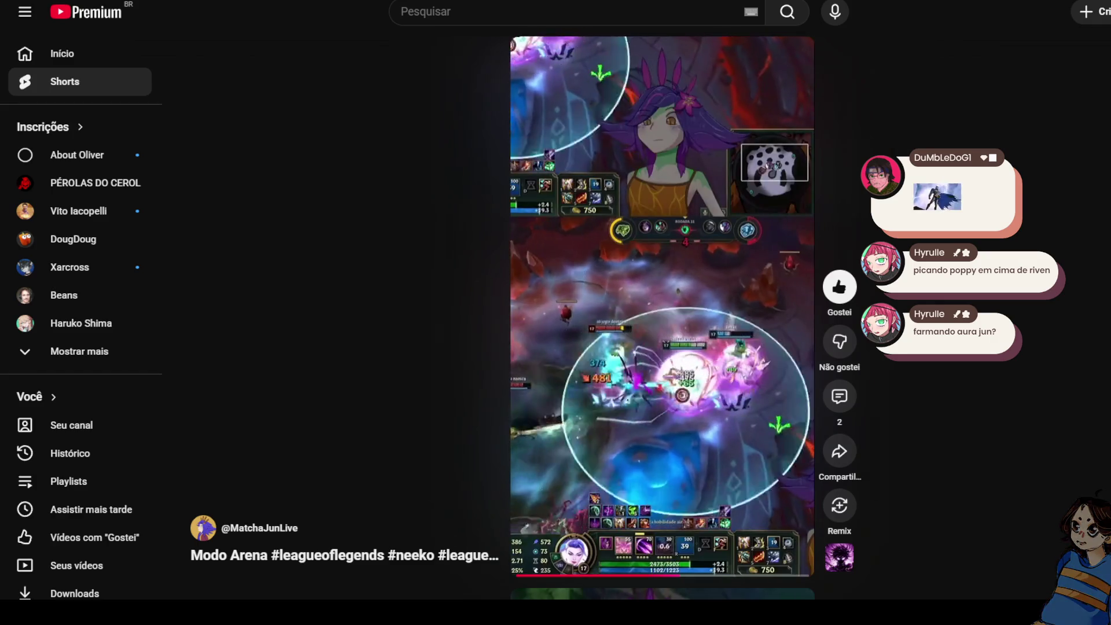
pyautogui.click(753, 238)
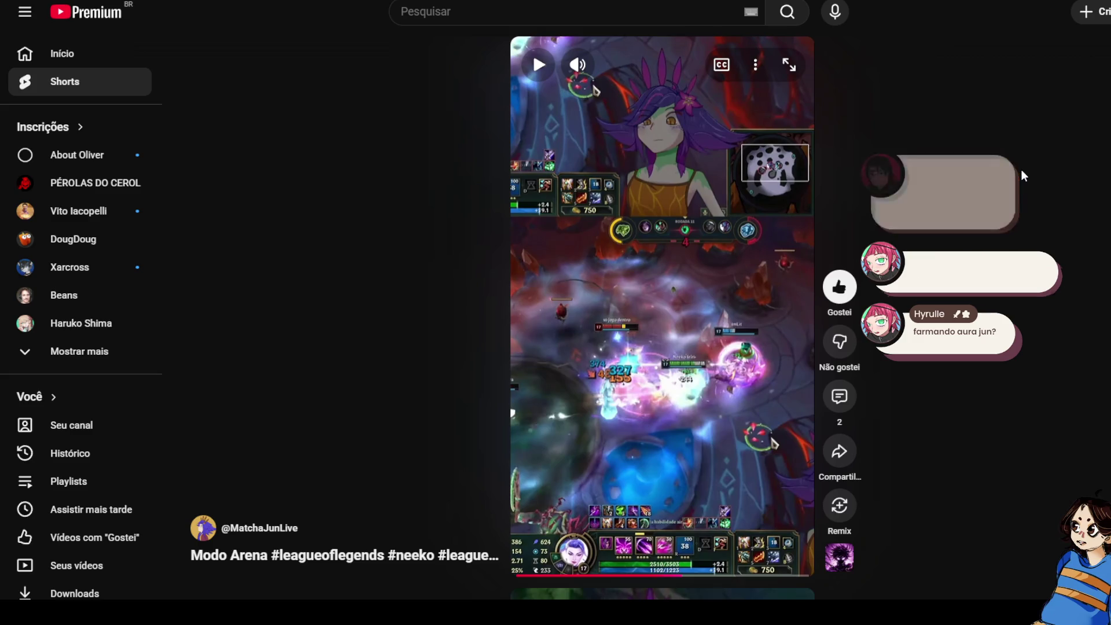
pyautogui.press('space')
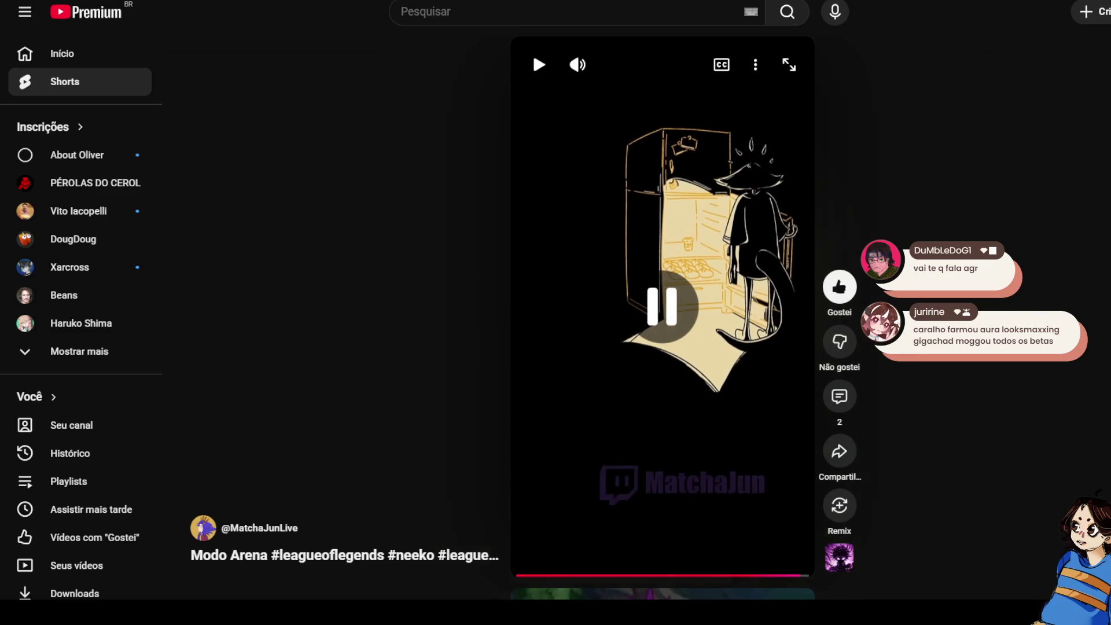
pyautogui.click(533, 48)
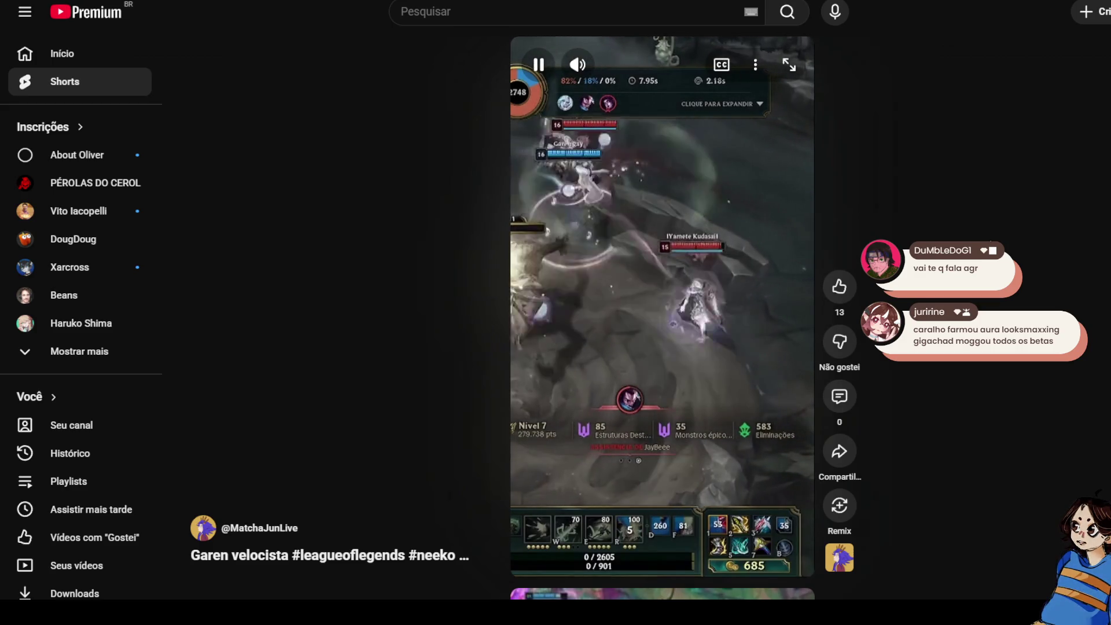
# Pause the Garen velocista Short, select its title, then let it finish before skipping ahead.
pyautogui.click(618, 551)
pyautogui.moveTo(618, 551); pyautogui.dragTo(496, 578)
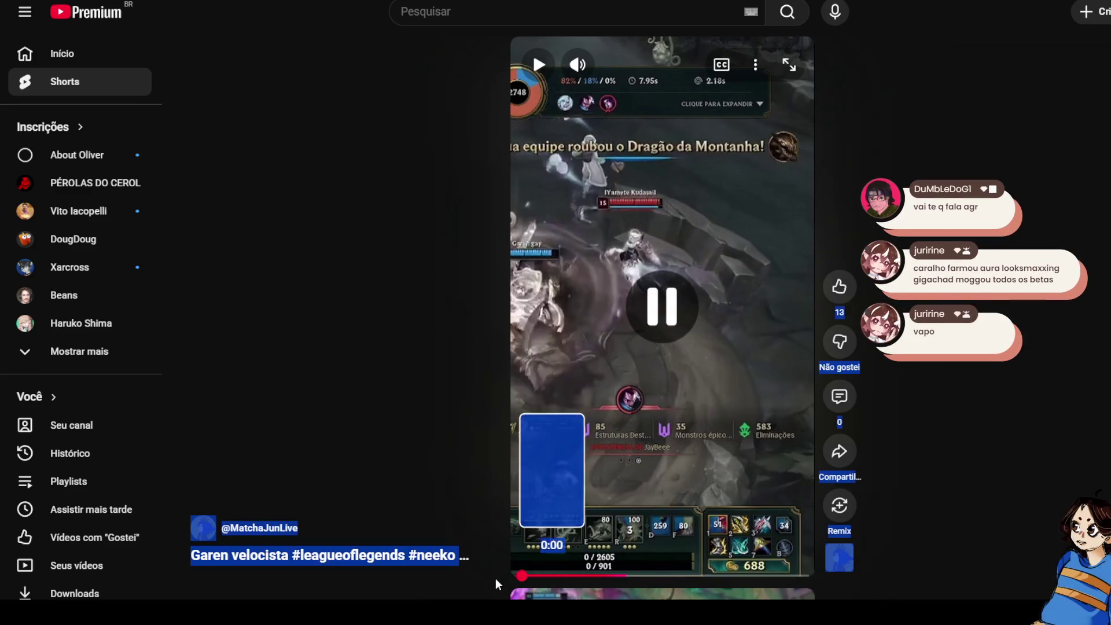
pyautogui.click(682, 332)
pyautogui.click(1004, 239)
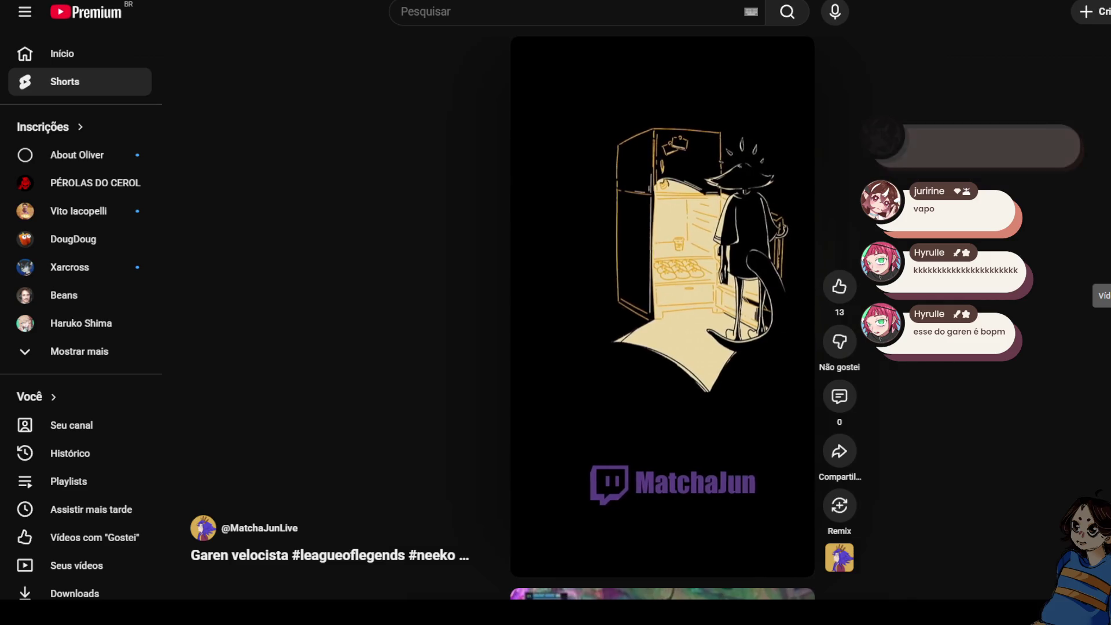
pyautogui.press('Down')
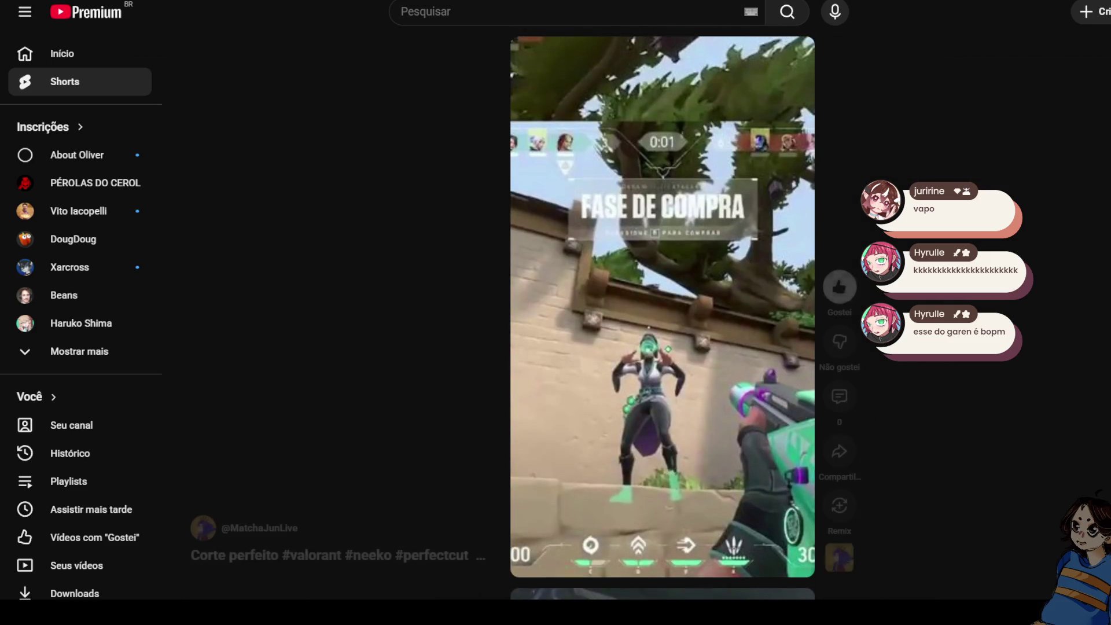
# Rewind the Valorant Corte perfeito Short to its start, replay it, then pause and scroll on.
pyautogui.click(584, 538)
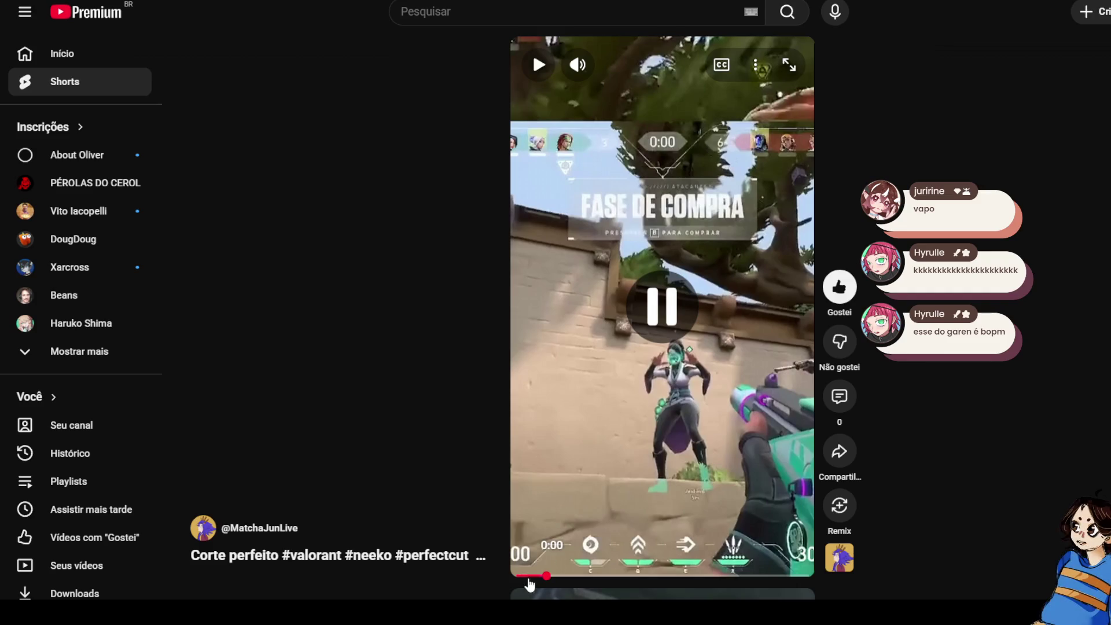
pyautogui.moveTo(529, 585); pyautogui.dragTo(481, 576)
pyautogui.click(635, 316)
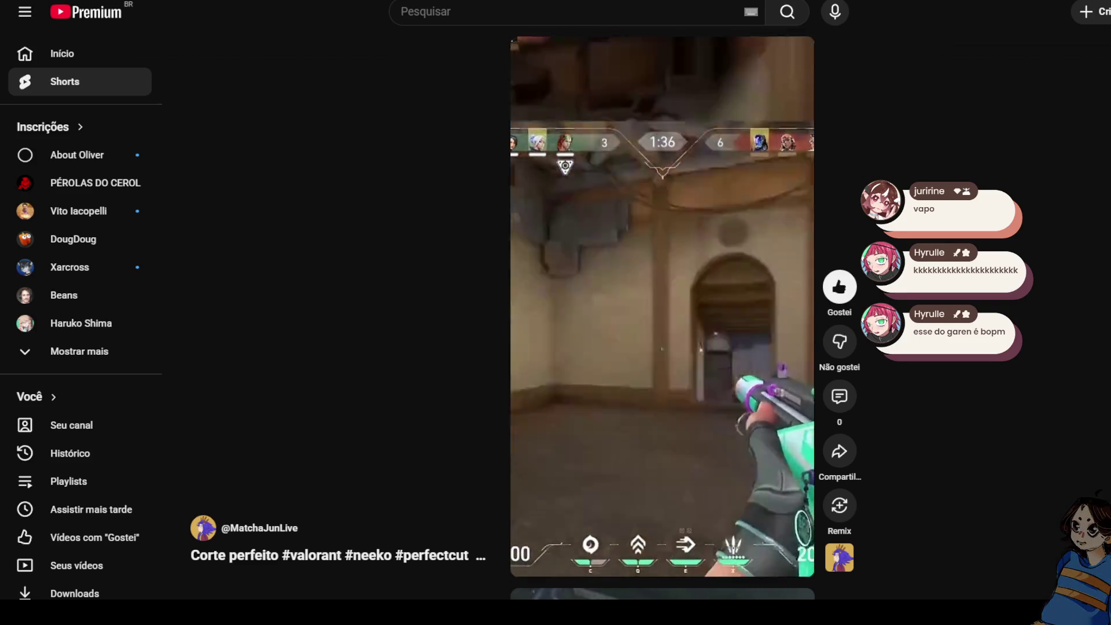
pyautogui.press('space')
pyautogui.scroll(-1, 699, 267)
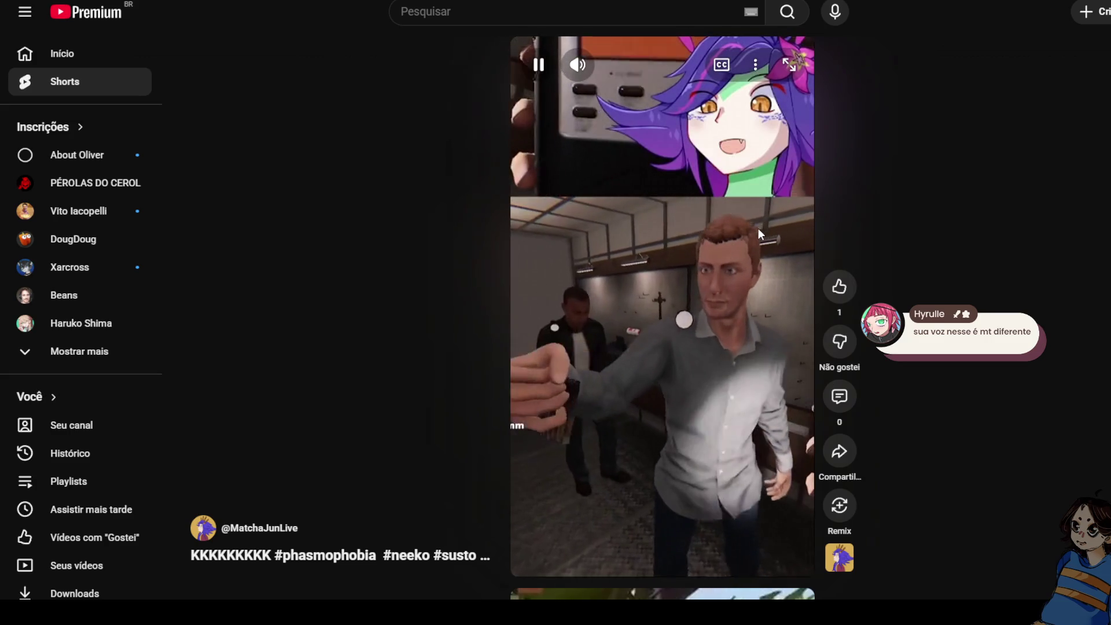
# Pause the Phasmophobia Short, replay and pause the next Valorant Short, then scroll down.
pyautogui.click(758, 228)
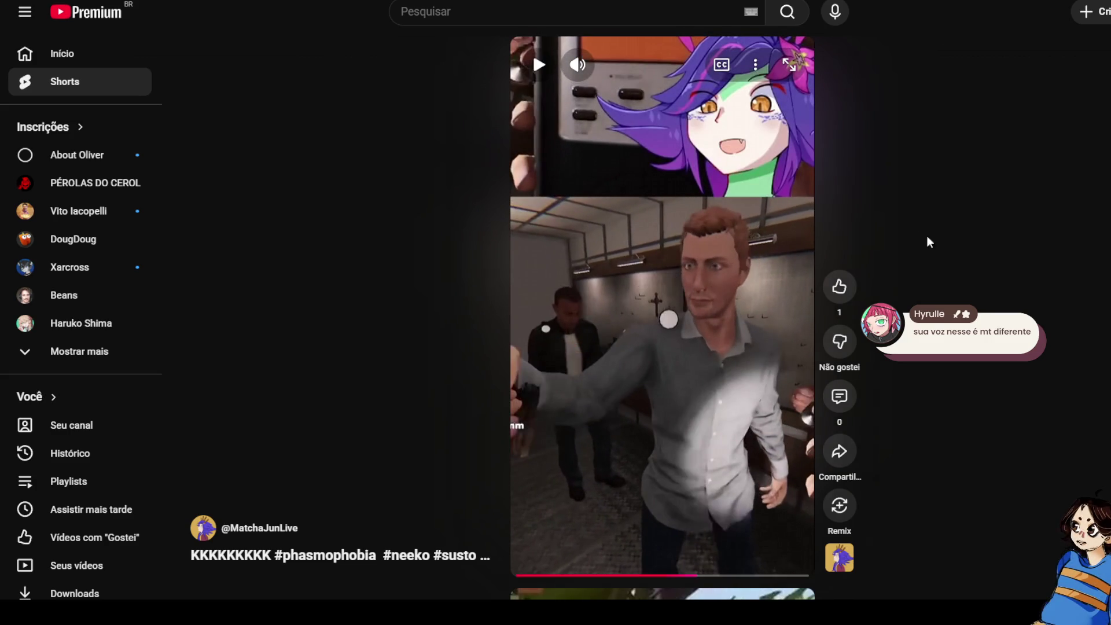
pyautogui.click(716, 232)
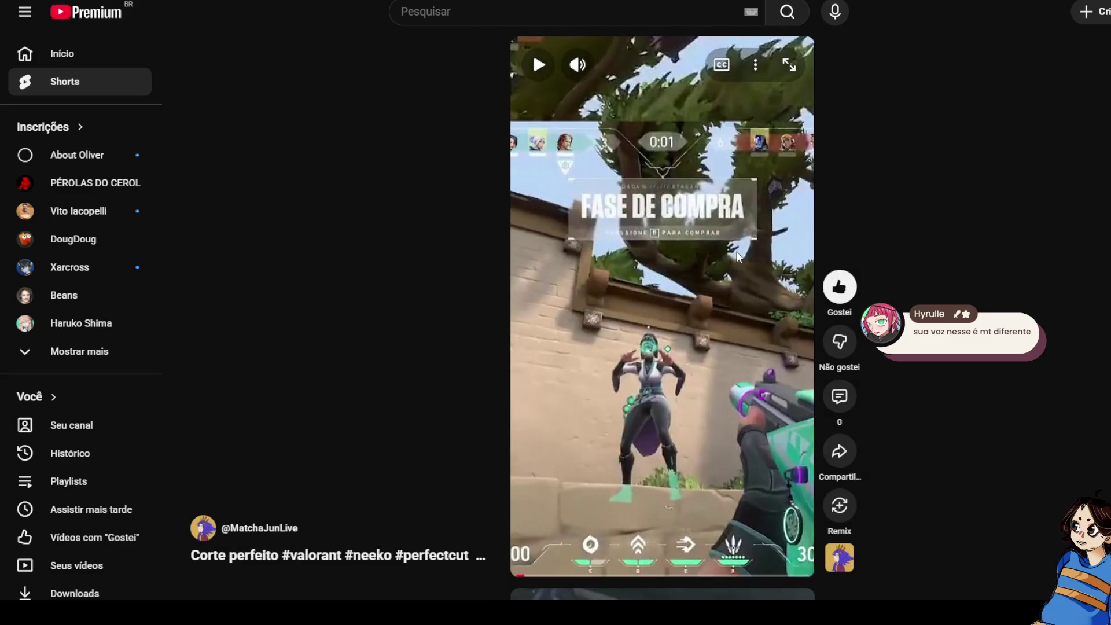
pyautogui.click(735, 250)
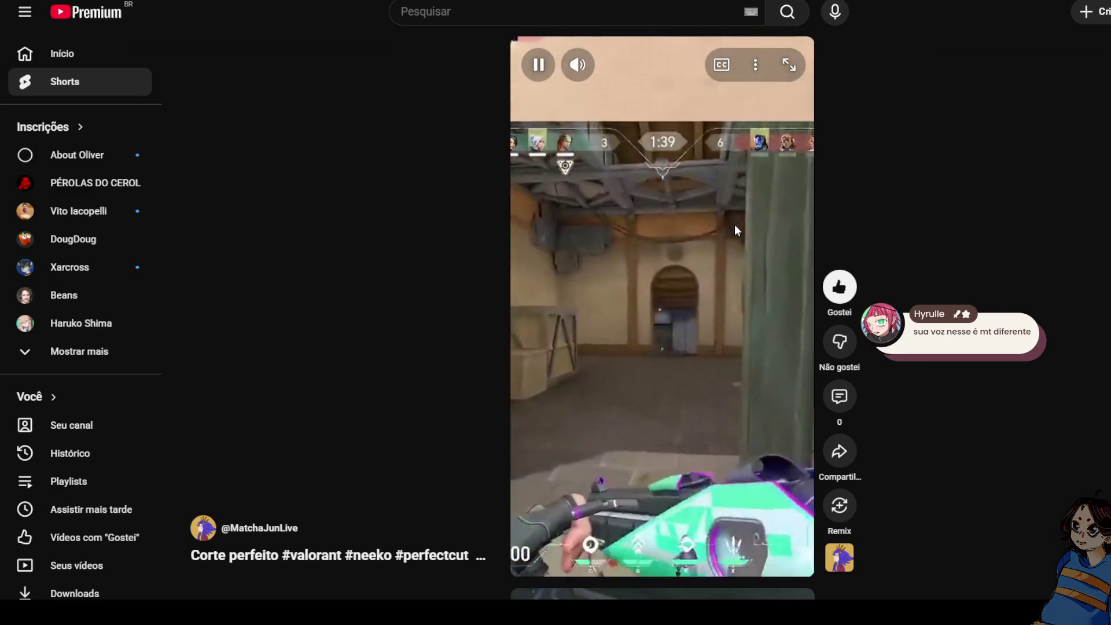
pyautogui.click(735, 227)
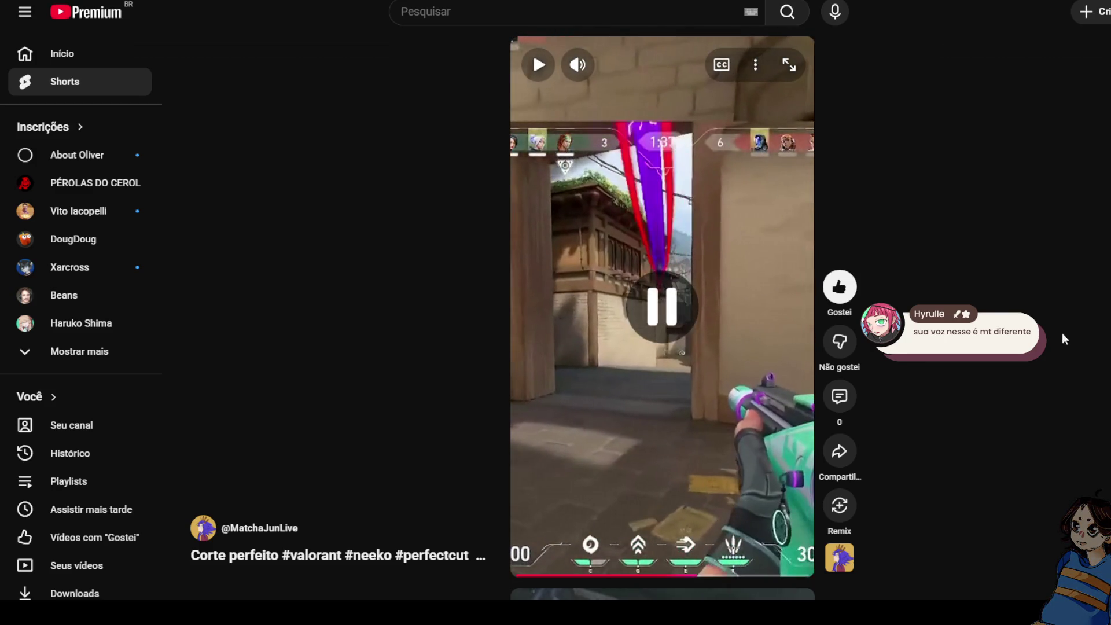
pyautogui.scroll(-1, 681, 222)
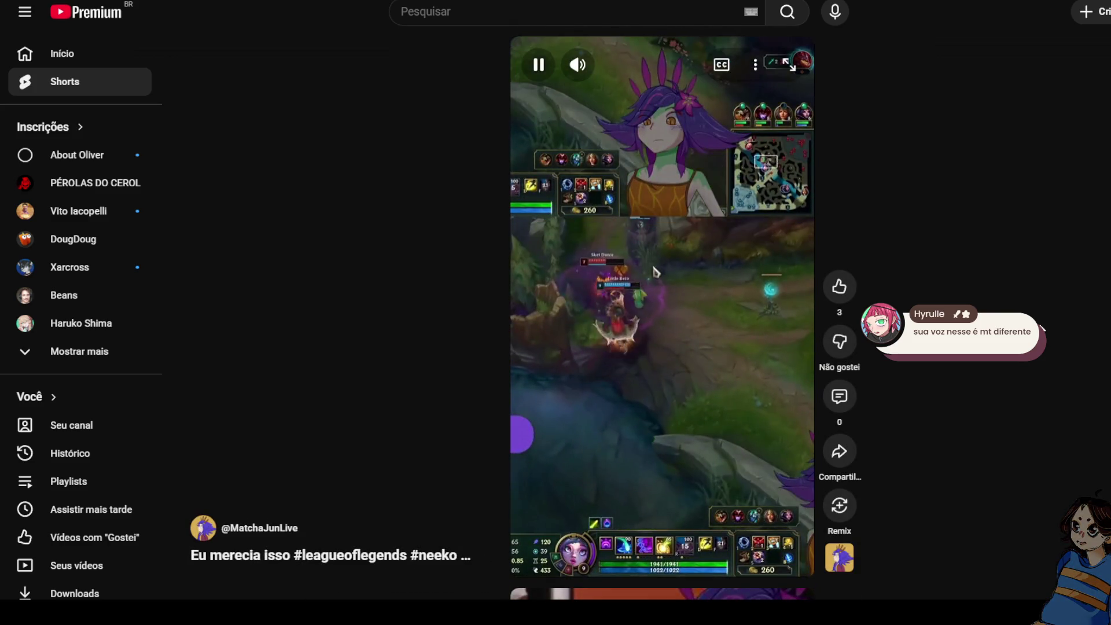
# Pause the League of Legends Neeko Short and scroll back and forth through the feed.
pyautogui.click(690, 265)
pyautogui.scroll(1, 690, 265)
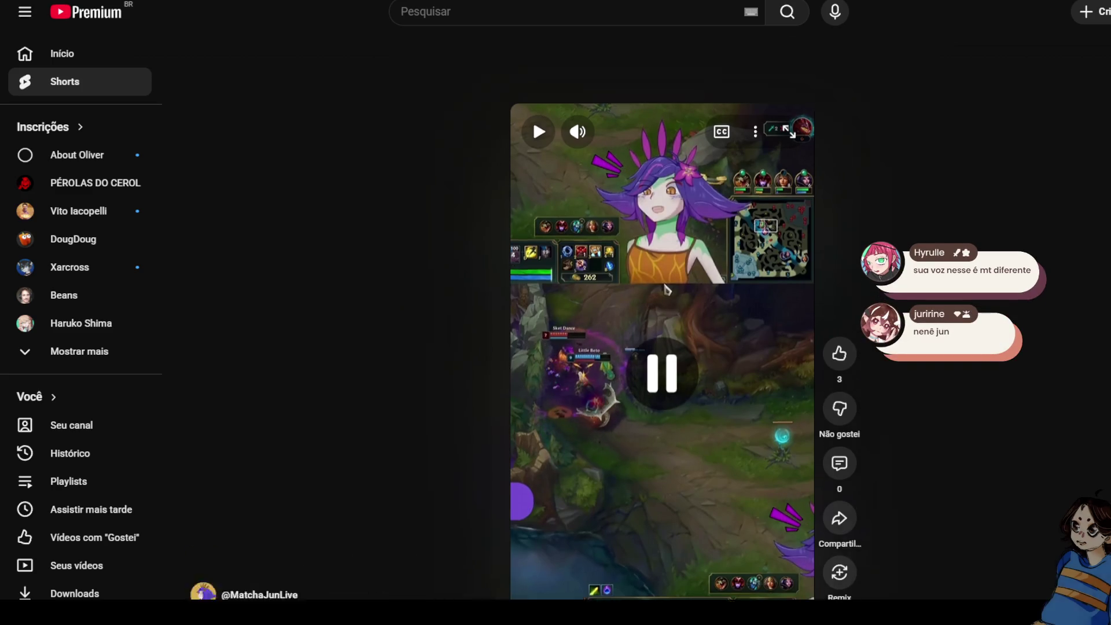
pyautogui.scroll(-1, 725, 294)
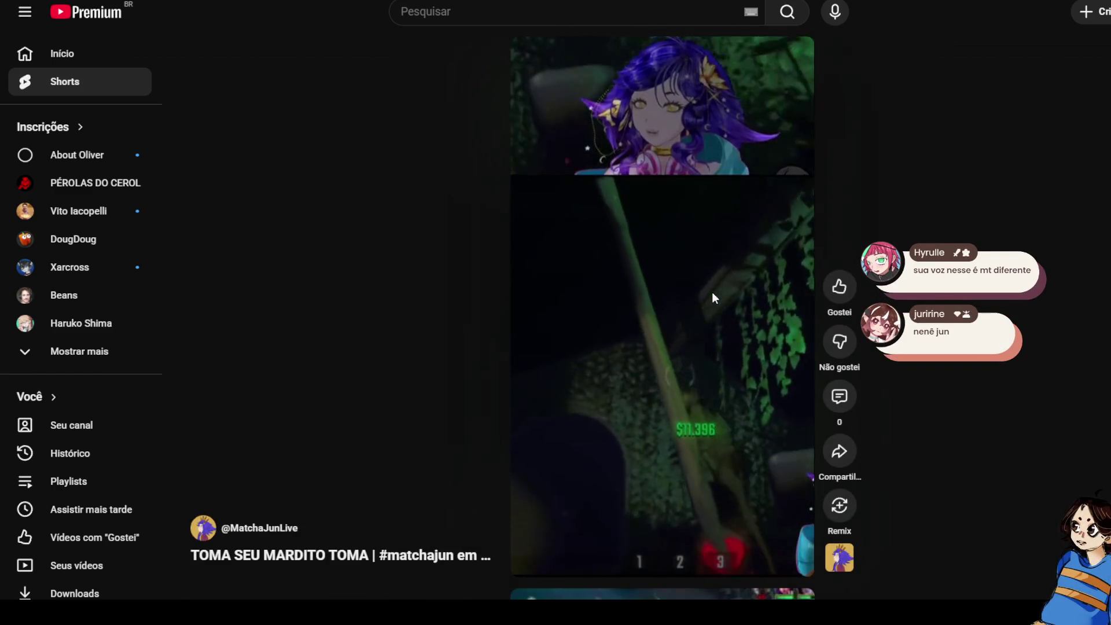
pyautogui.scroll(1, 712, 292)
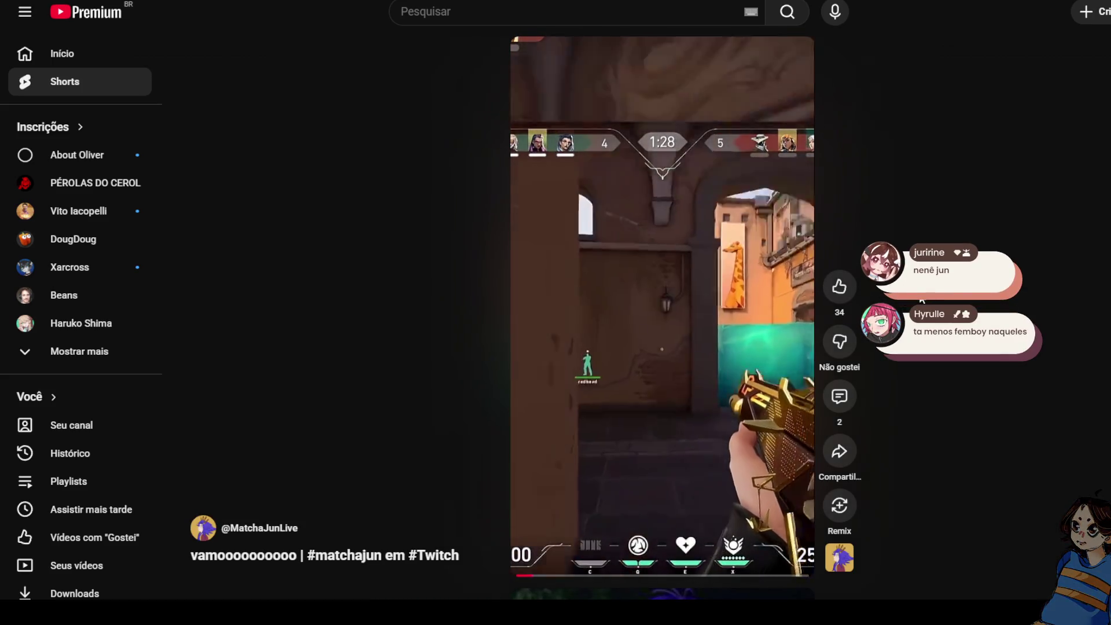
# Pause and resume the vamooooooooo Valorant Short, stop at the ACE moment, then scroll down.
pyautogui.press('space')
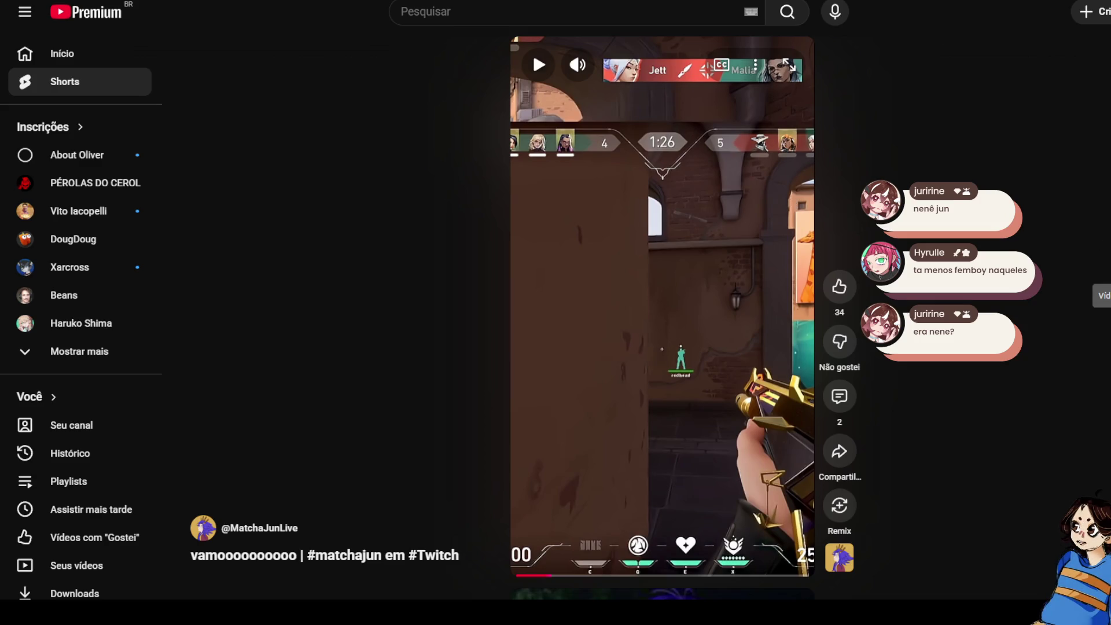
pyautogui.click(696, 251)
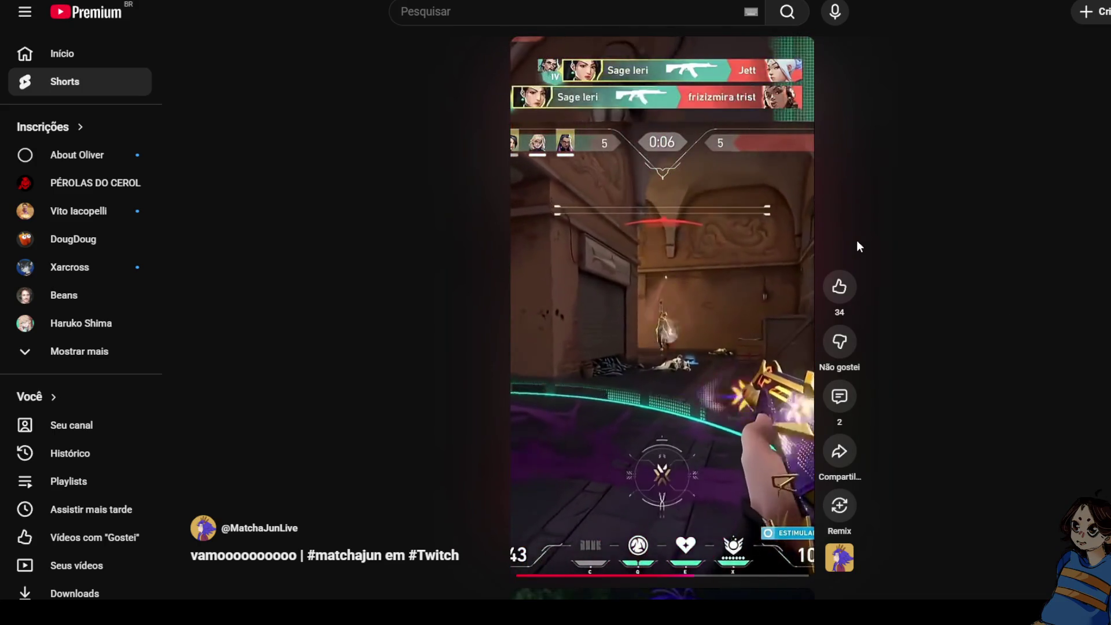
pyautogui.click(710, 237)
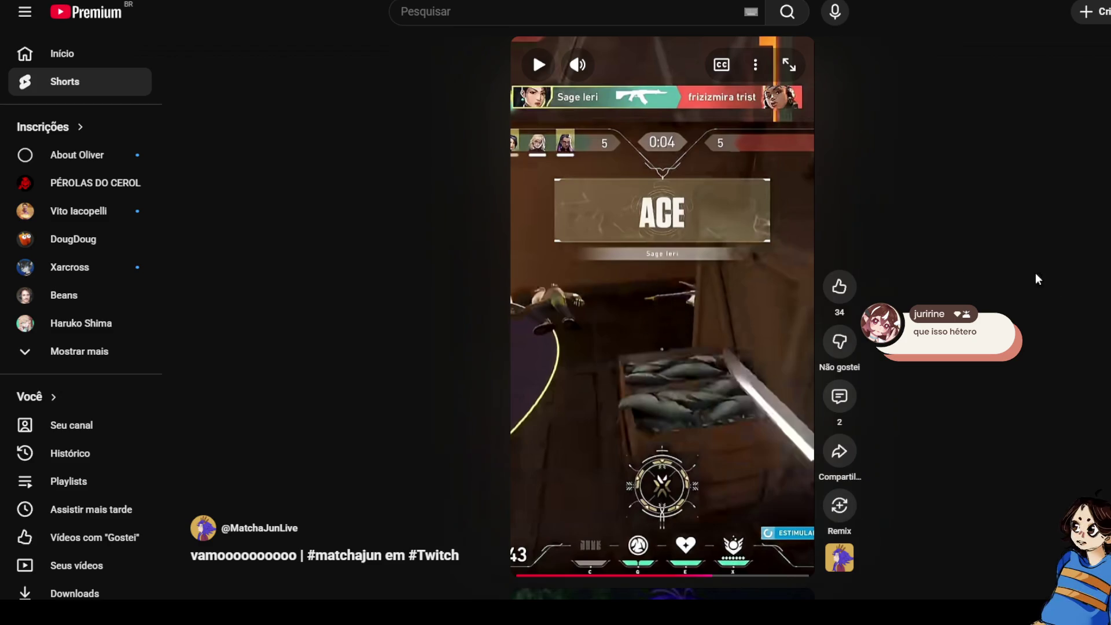
pyautogui.scroll(-2, 978, 241)
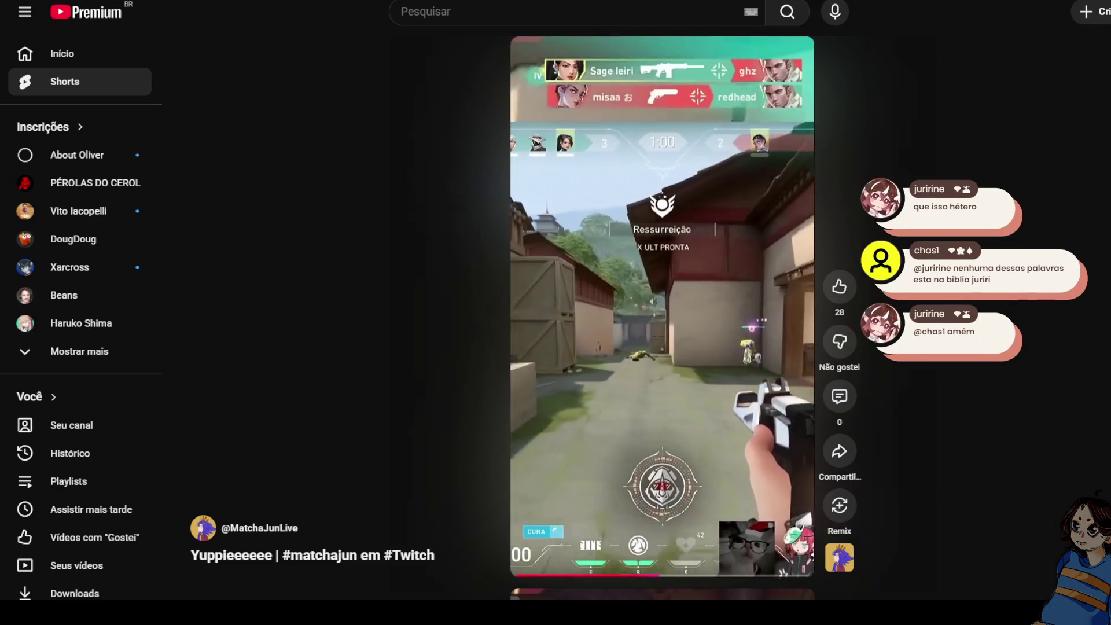
# Pause the Yuppieeeeee Short and scroll the feed up to the following Shorts.
pyautogui.moveTo(783, 213)
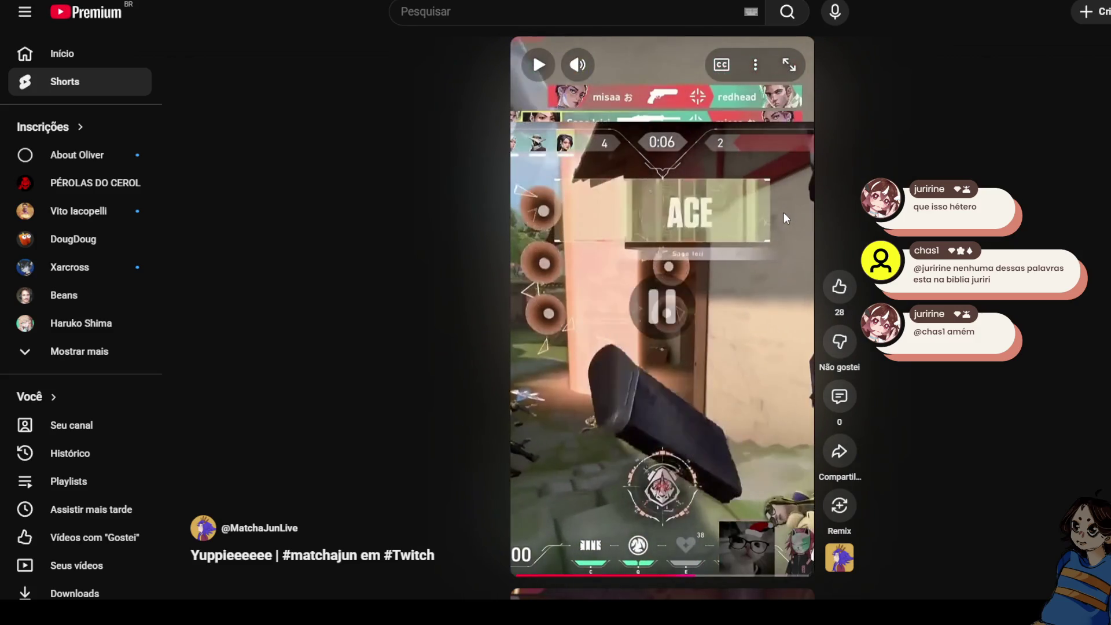
pyautogui.click(783, 213)
pyautogui.scroll(1, 784, 213)
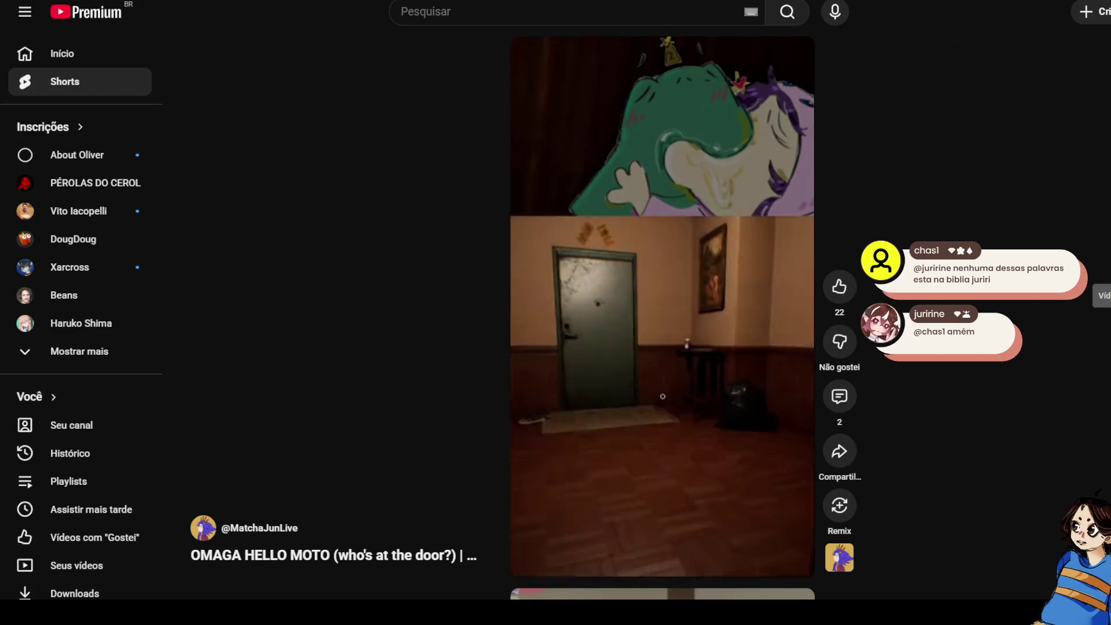
pyautogui.scroll(1, 746, 281)
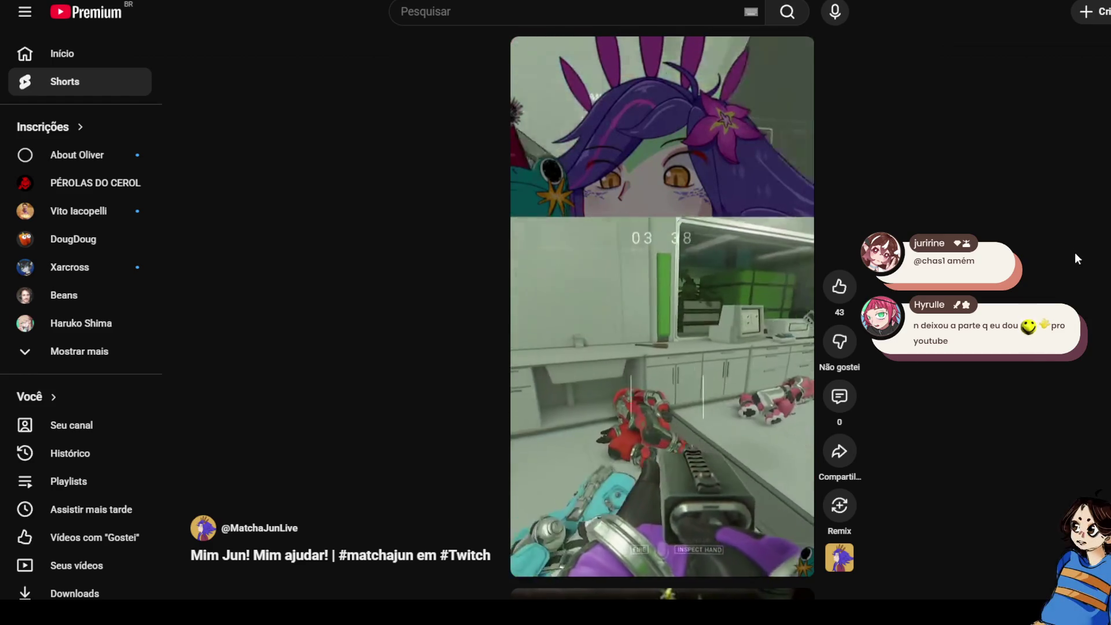
# Replay a few seconds of the Mim Jun! Mim ajudar! Short, then pause it.
pyautogui.click(671, 547)
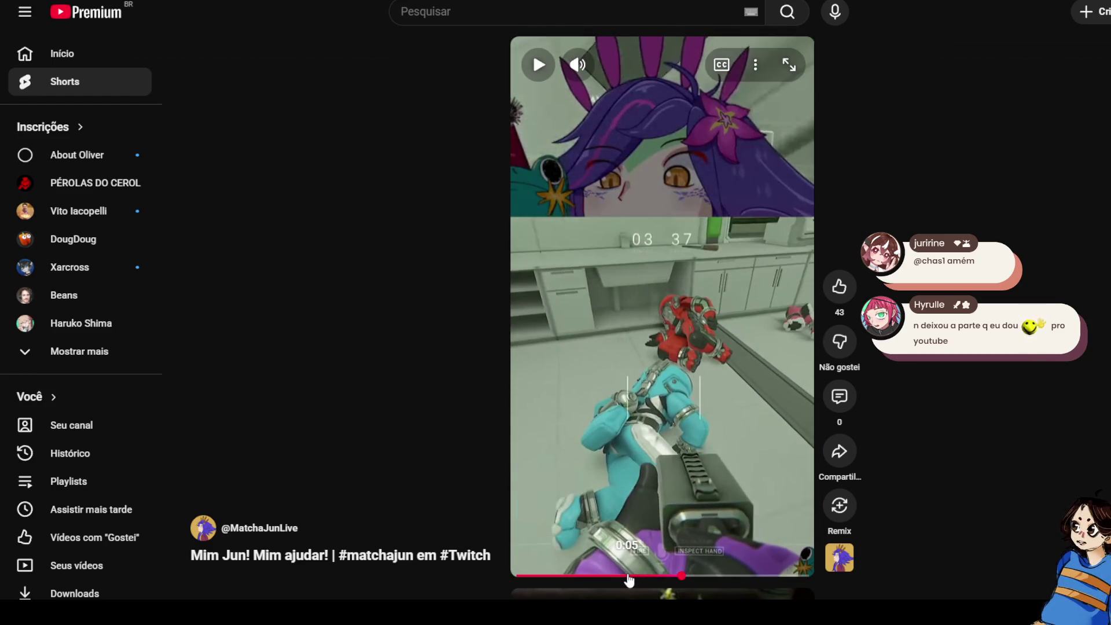
pyautogui.click(629, 579)
pyautogui.click(610, 398)
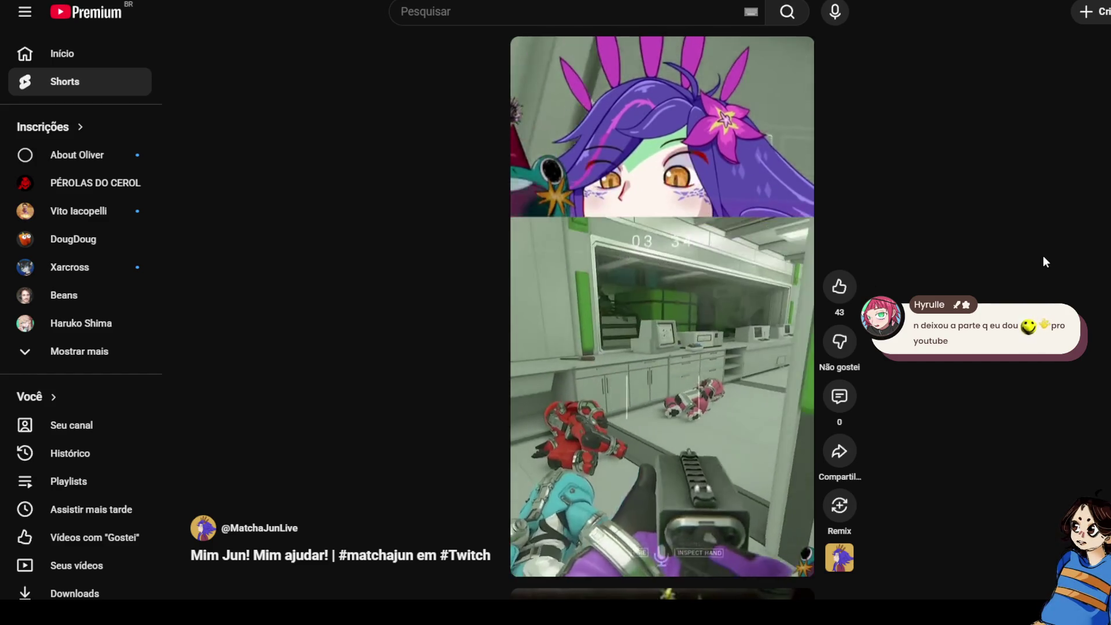
pyautogui.press('space')
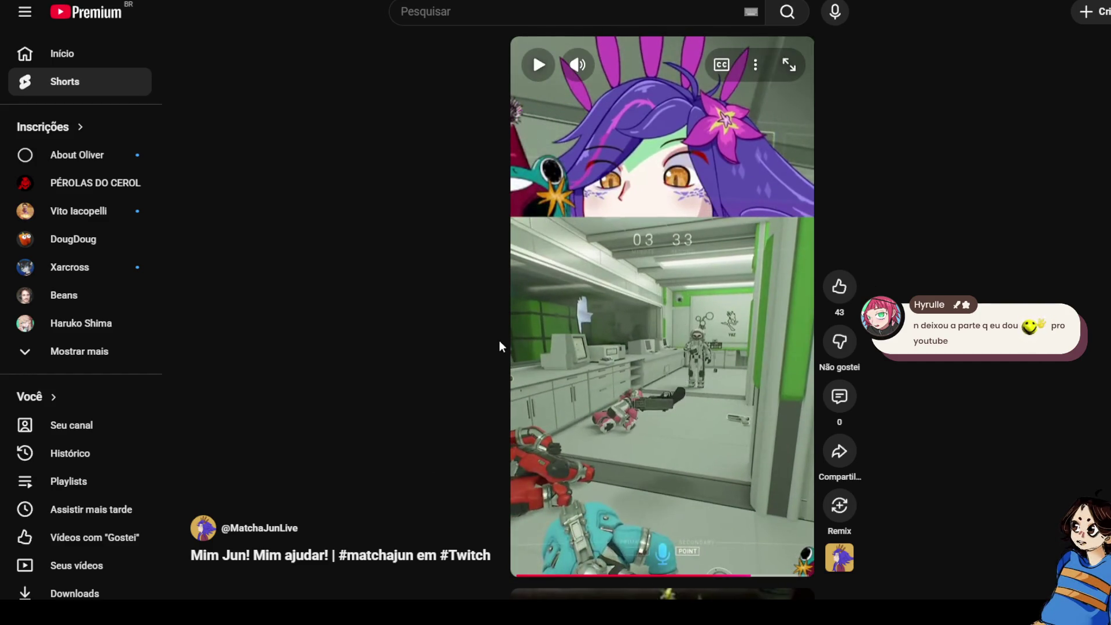
# Go back to the MatchaJun channel and open Lockdown Protocol | Matcha Clips #1.
pyautogui.hotkey('alt', 'Left')
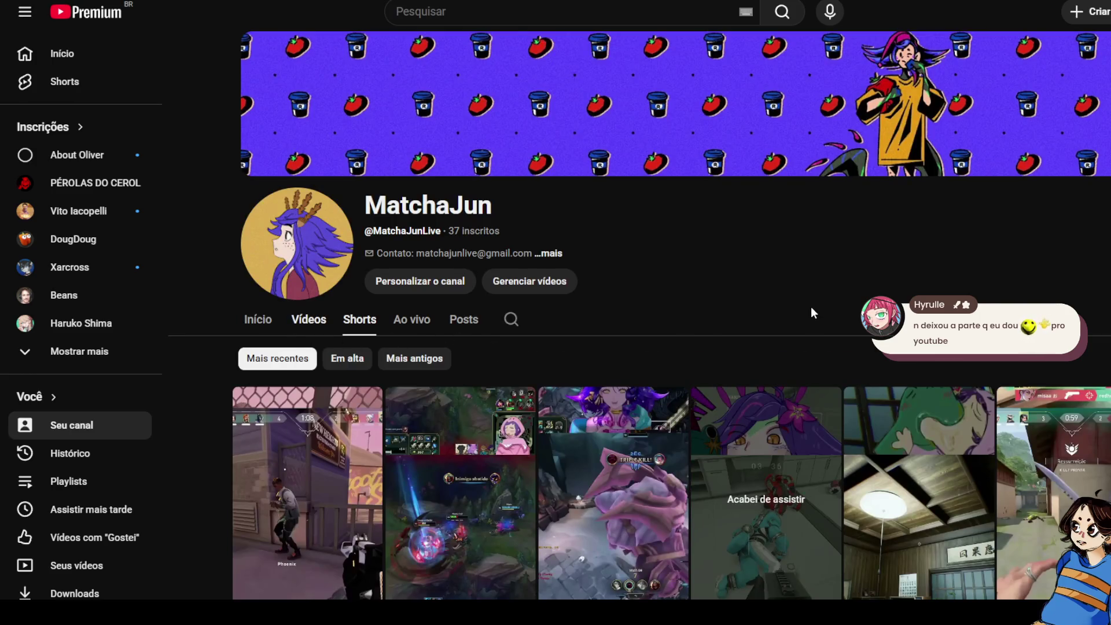
pyautogui.scroll(-2, 918, 474)
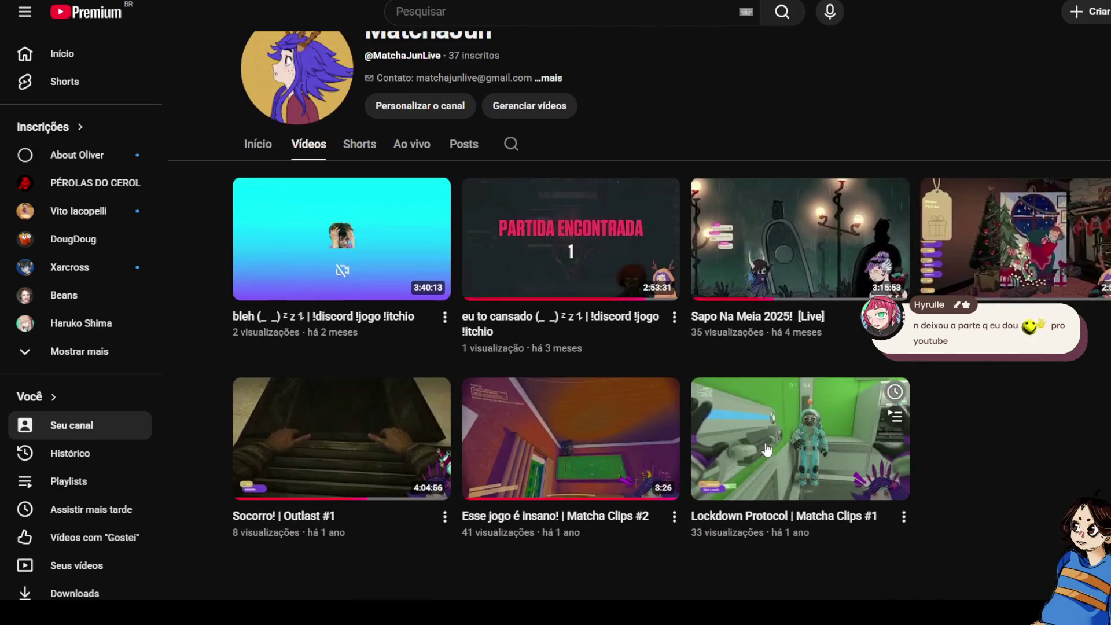
pyautogui.click(766, 450)
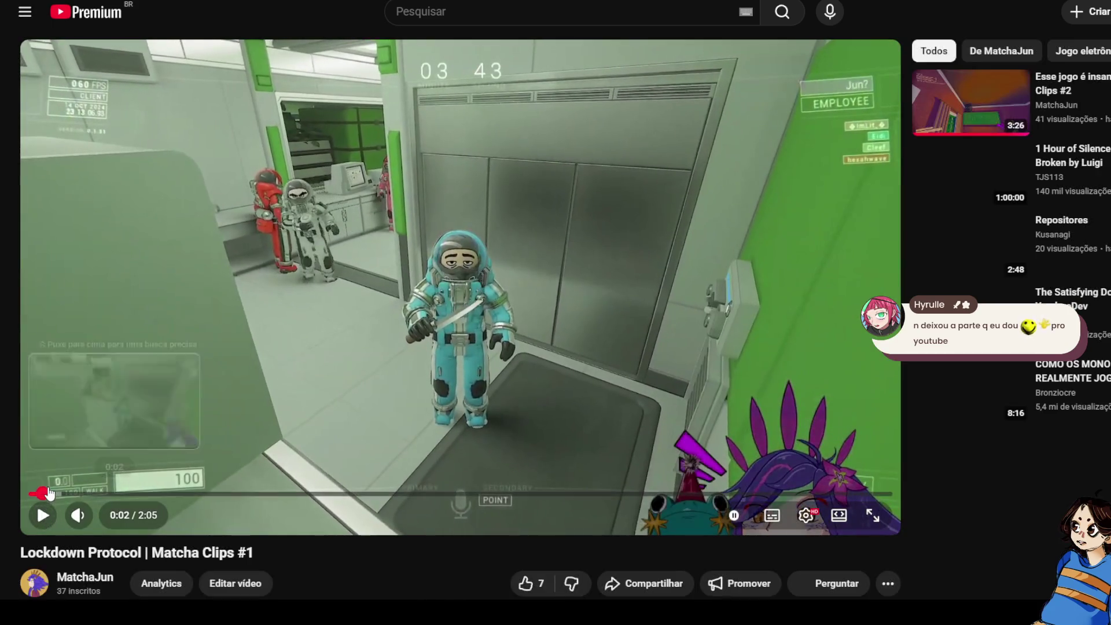
# Watch Lockdown Protocol | Matcha Clips #1 fullscreen to the end, then open the MatchaJun channel.
pyautogui.click(866, 509)
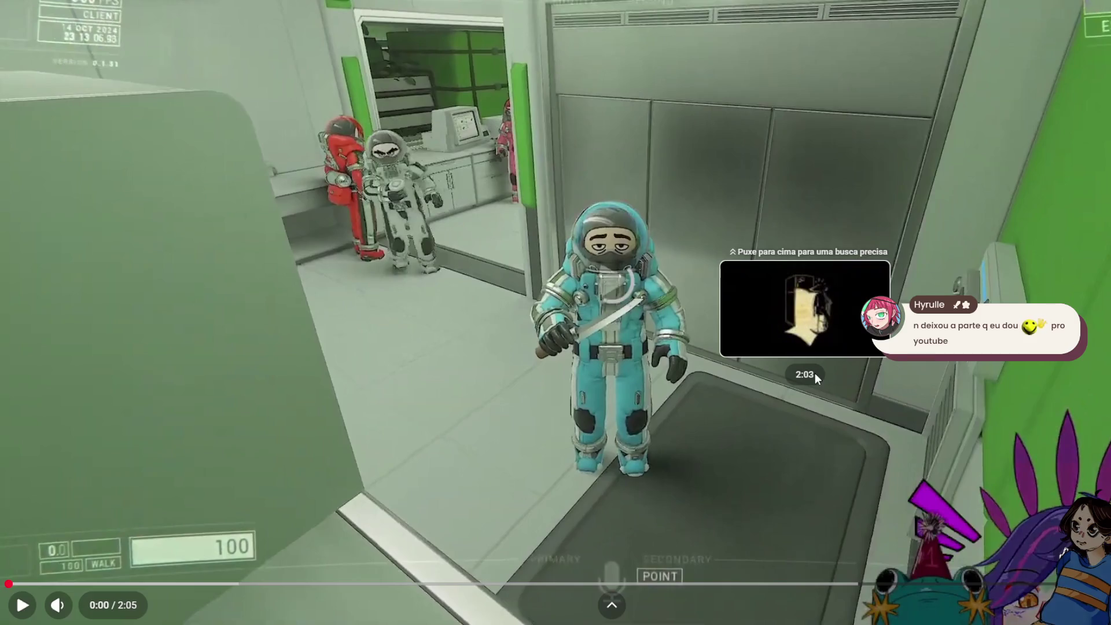
pyautogui.click(815, 373)
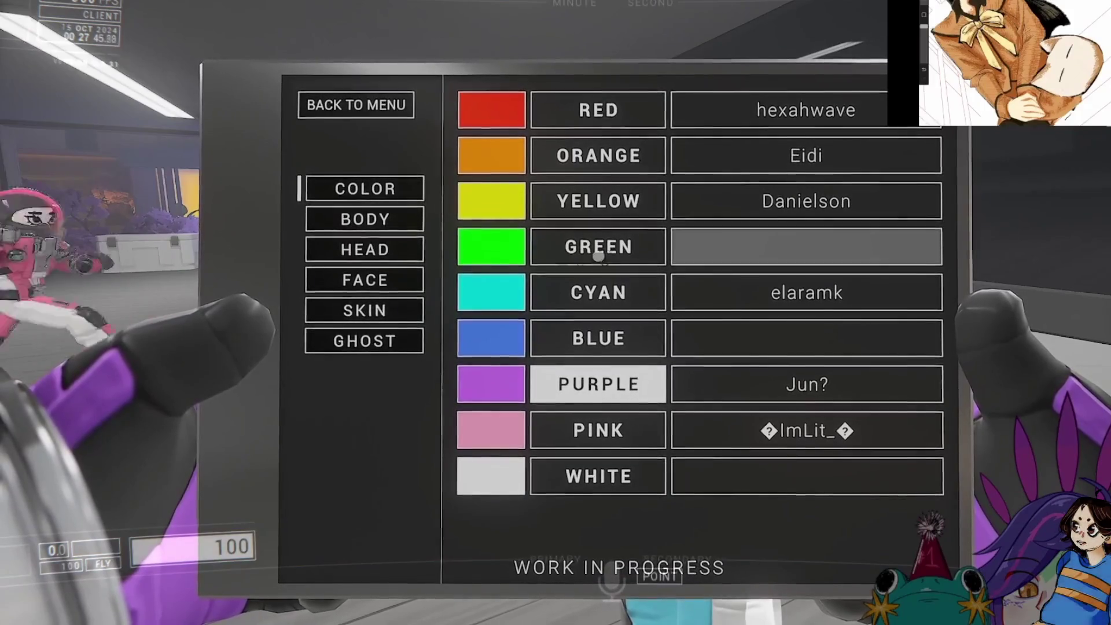
pyautogui.press('q')
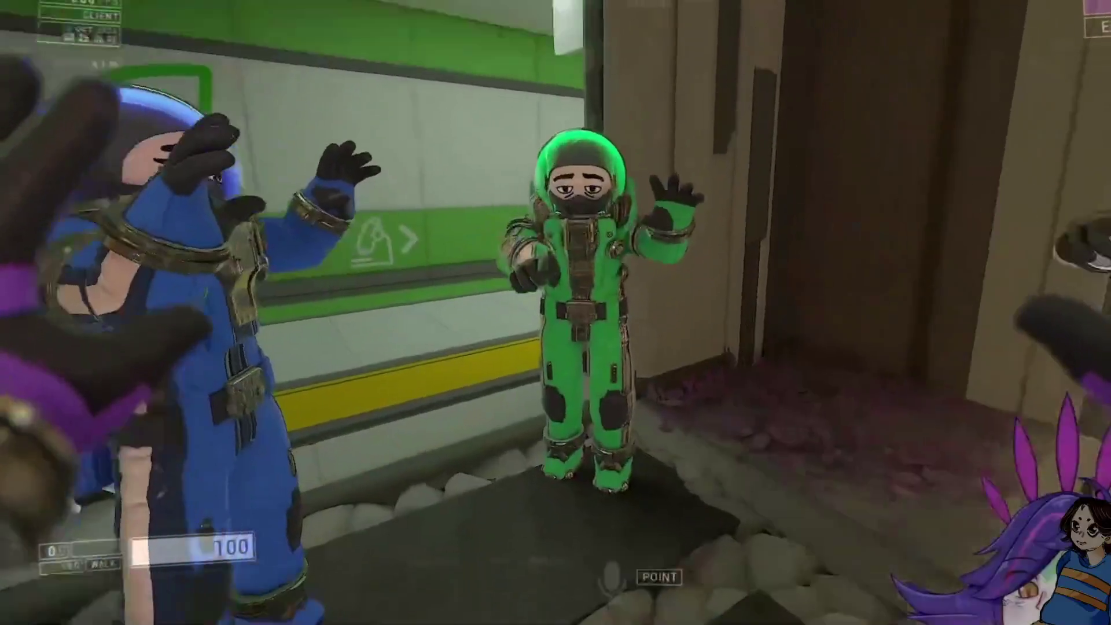
pyautogui.press('s')
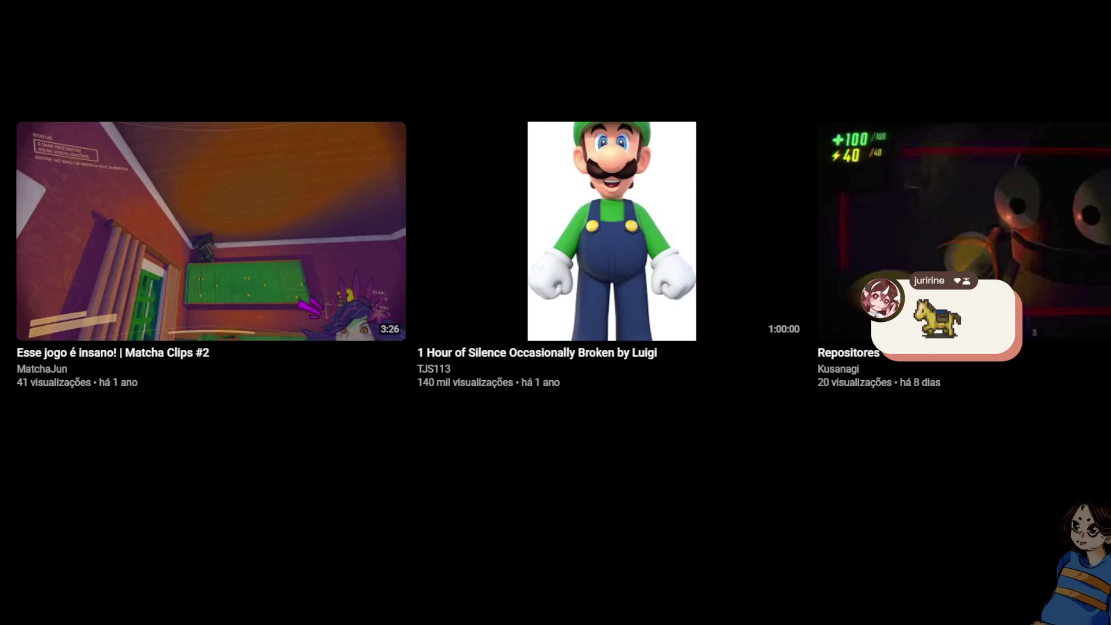
pyautogui.press('Escape')
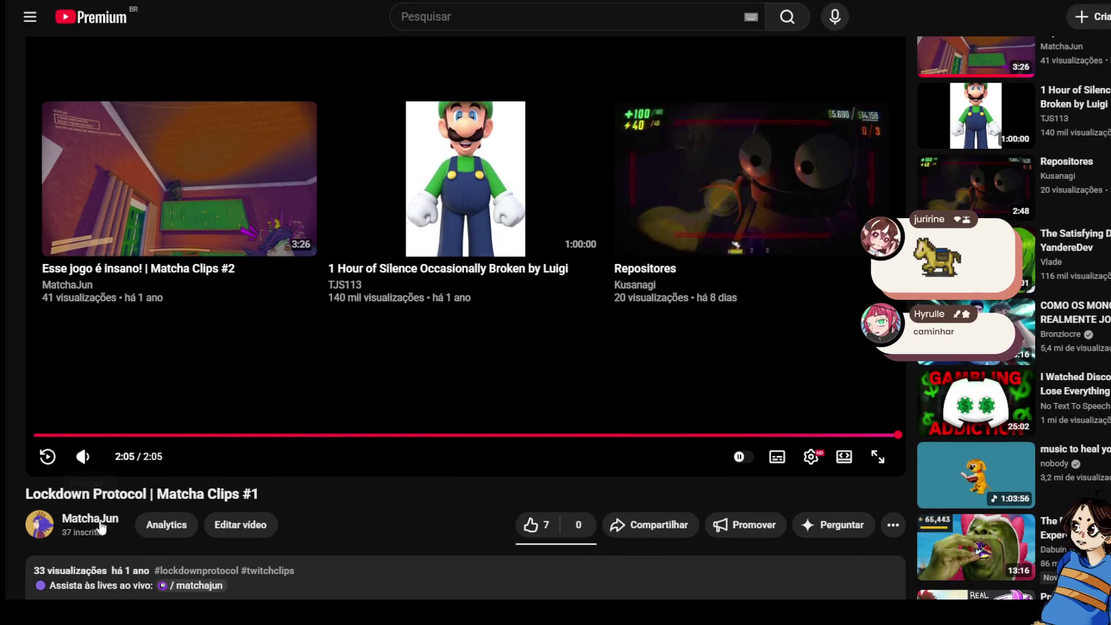
pyautogui.click(100, 523)
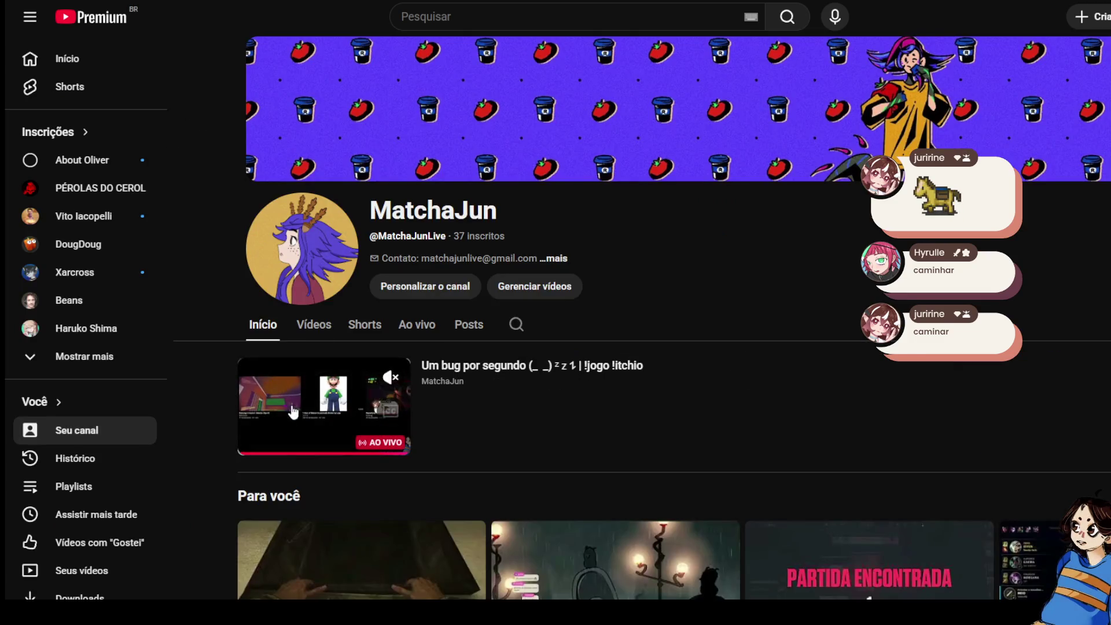
# Scroll down the MatchaJun Vídeos grid through its streams and clips, then back up.
pyautogui.click(343, 333)
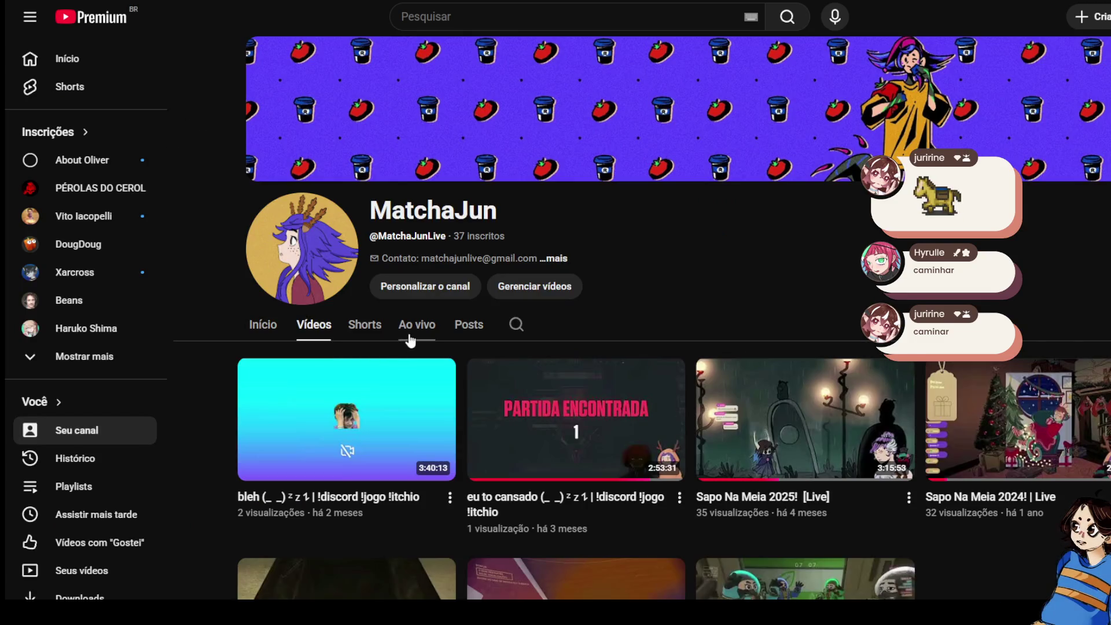
pyautogui.scroll(-2, 350, 365)
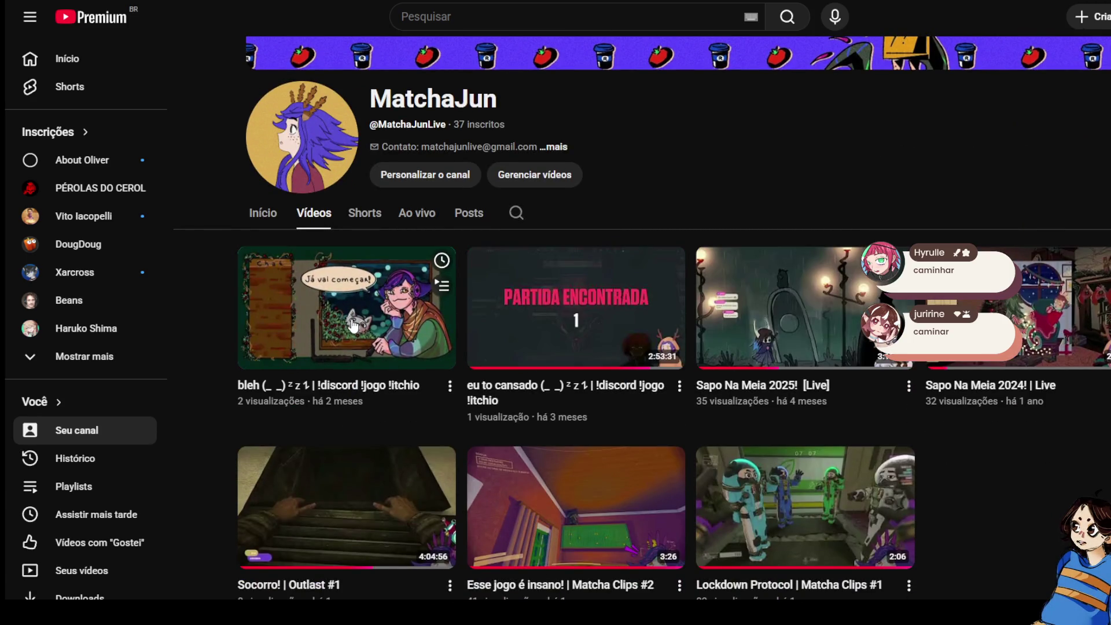
pyautogui.scroll(-1, 557, 327)
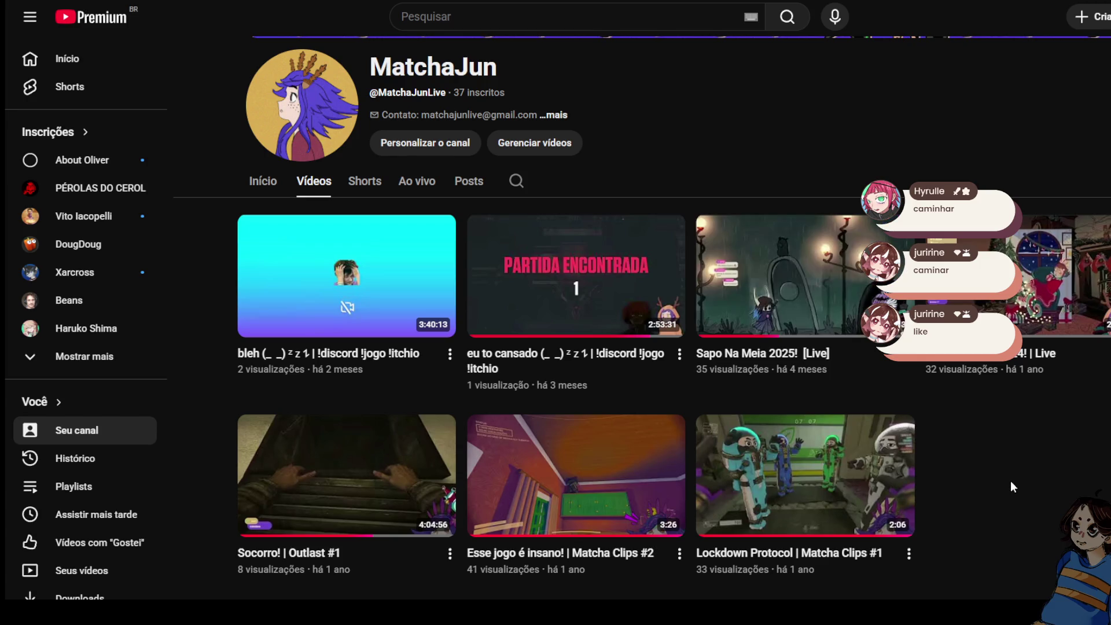
pyautogui.scroll(-1, 284, 521)
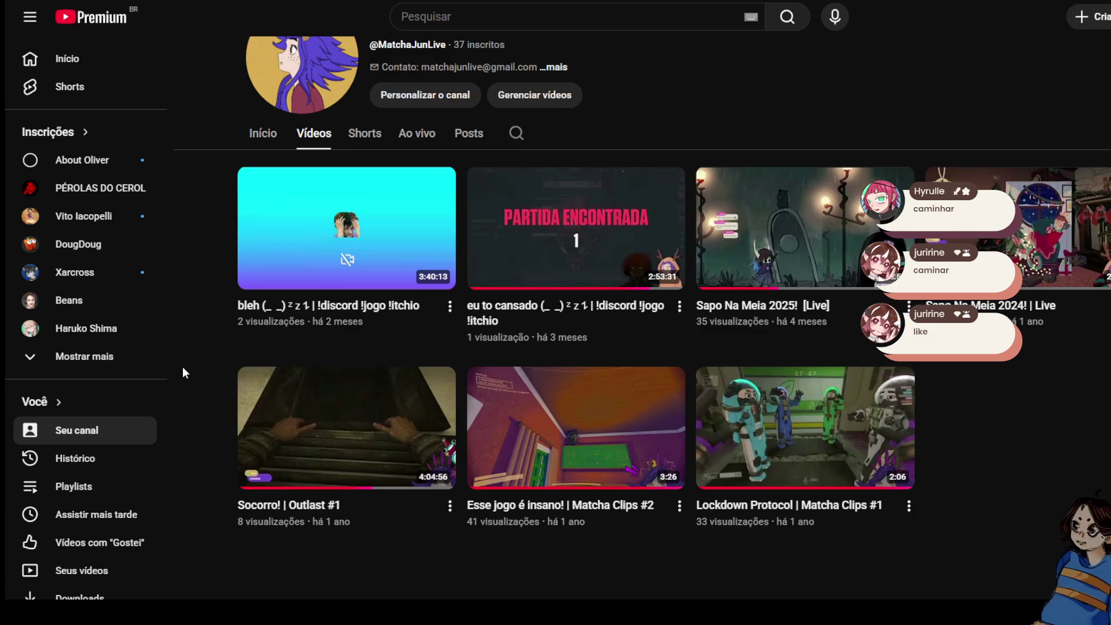
pyautogui.scroll(2, 182, 367)
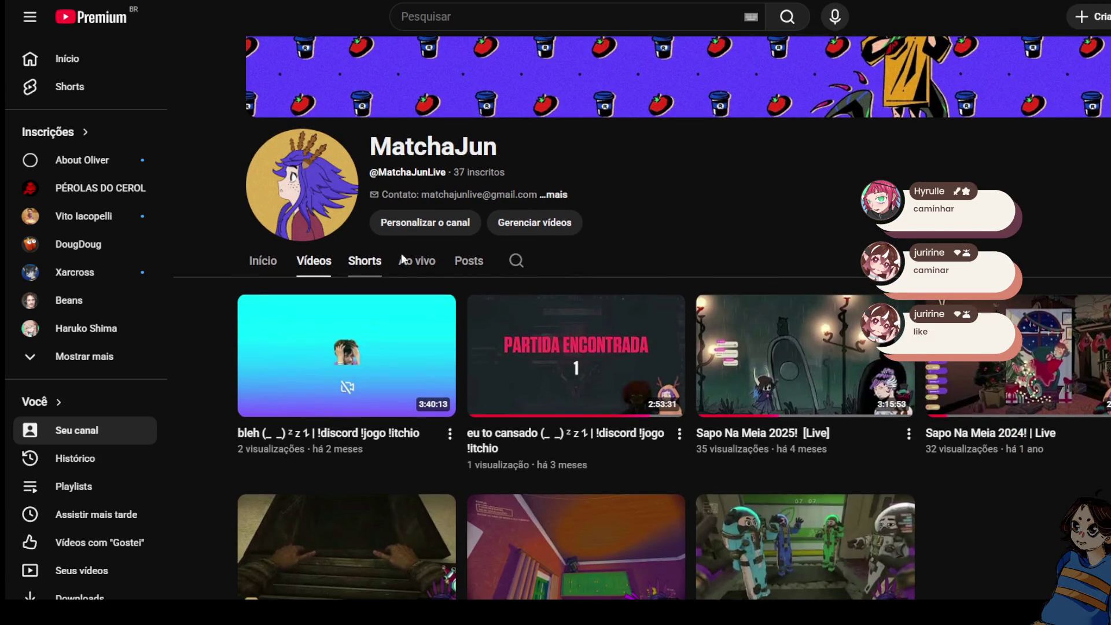
pyautogui.click(390, 260)
# Check the notifications and scroll up and down the MatchaJun Shorts grid.
pyautogui.scroll(-2, 650, 208)
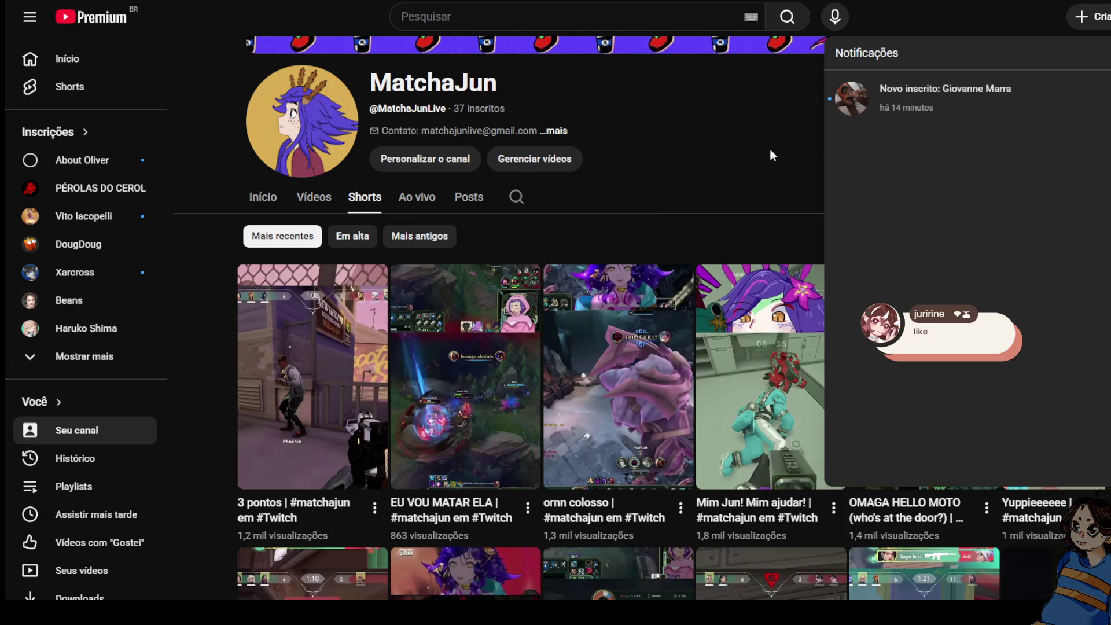
pyautogui.click(767, 148)
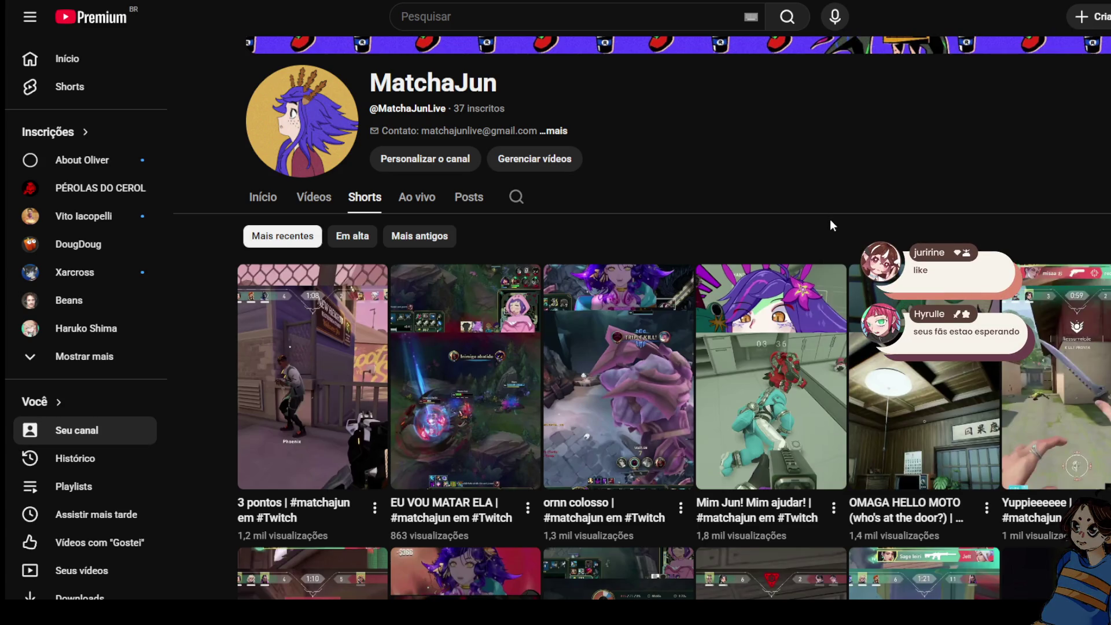
pyautogui.scroll(-1, 845, 353)
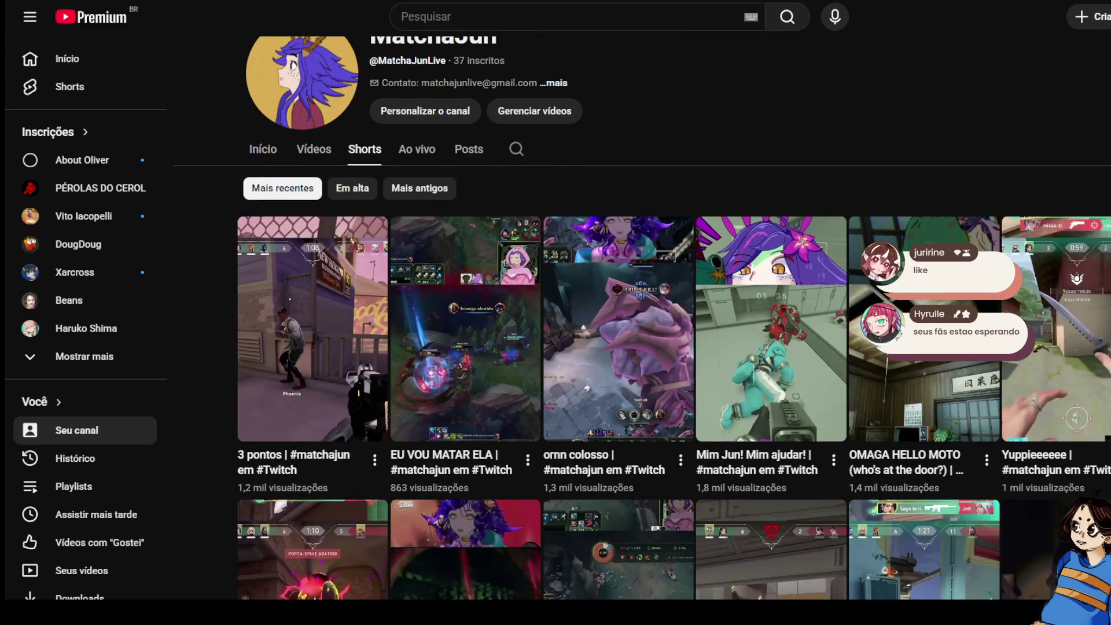
pyautogui.scroll(-2, 675, 347)
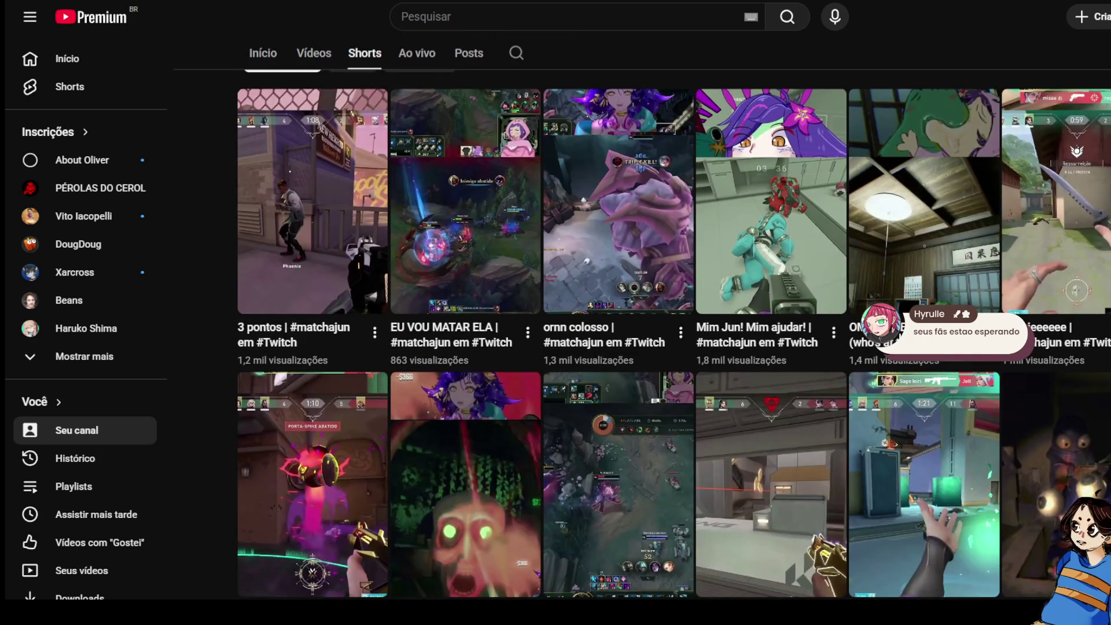
pyautogui.scroll(-3, 675, 347)
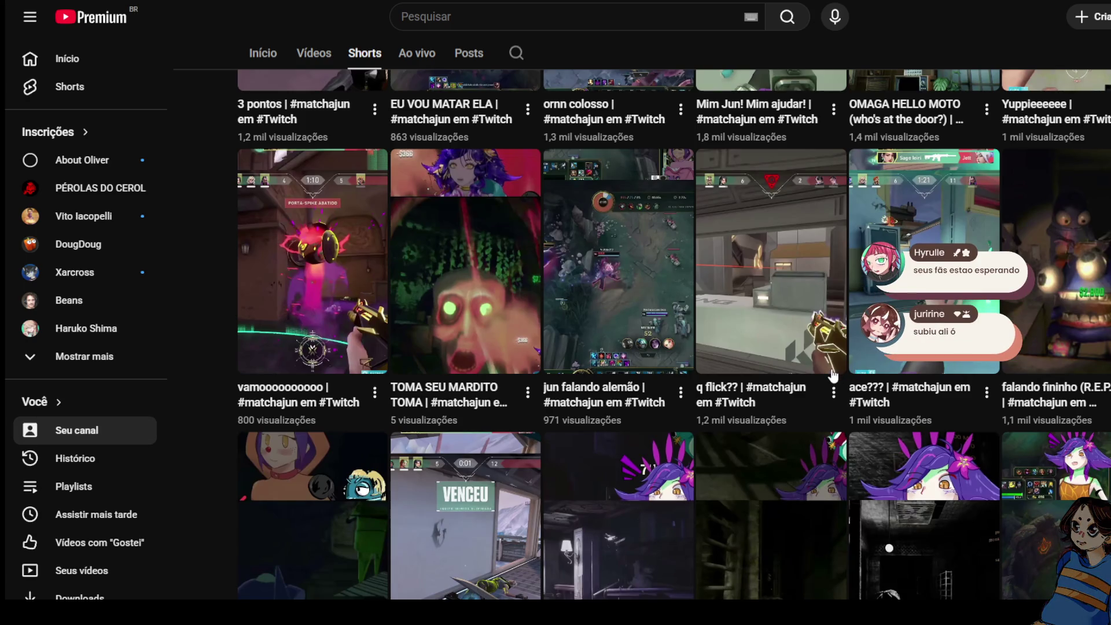
pyautogui.scroll(6, 834, 376)
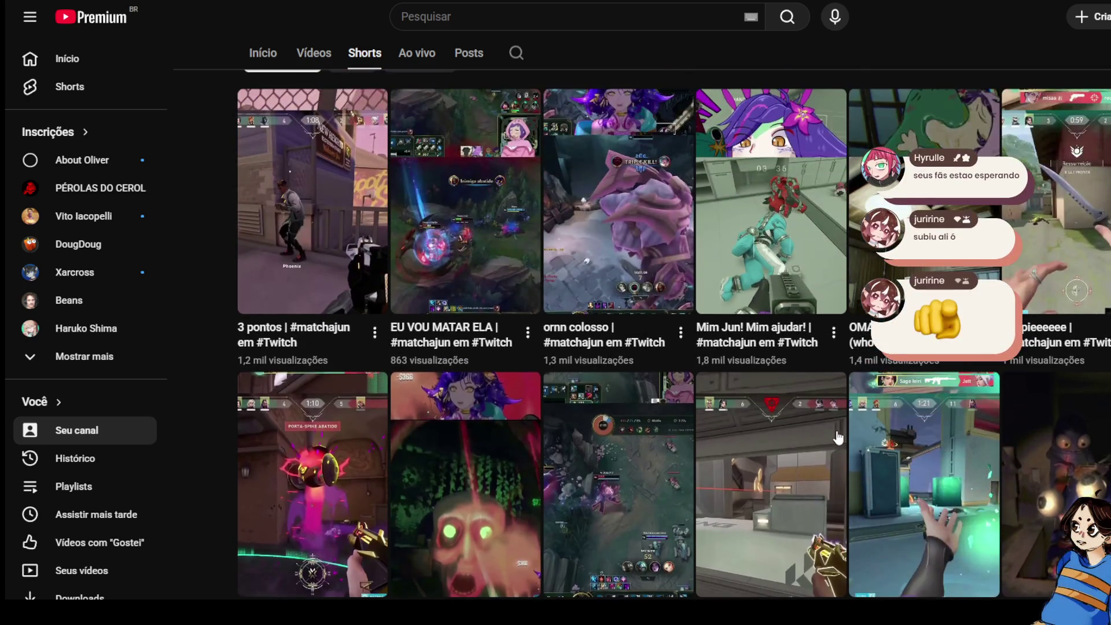
pyautogui.scroll(2, 837, 438)
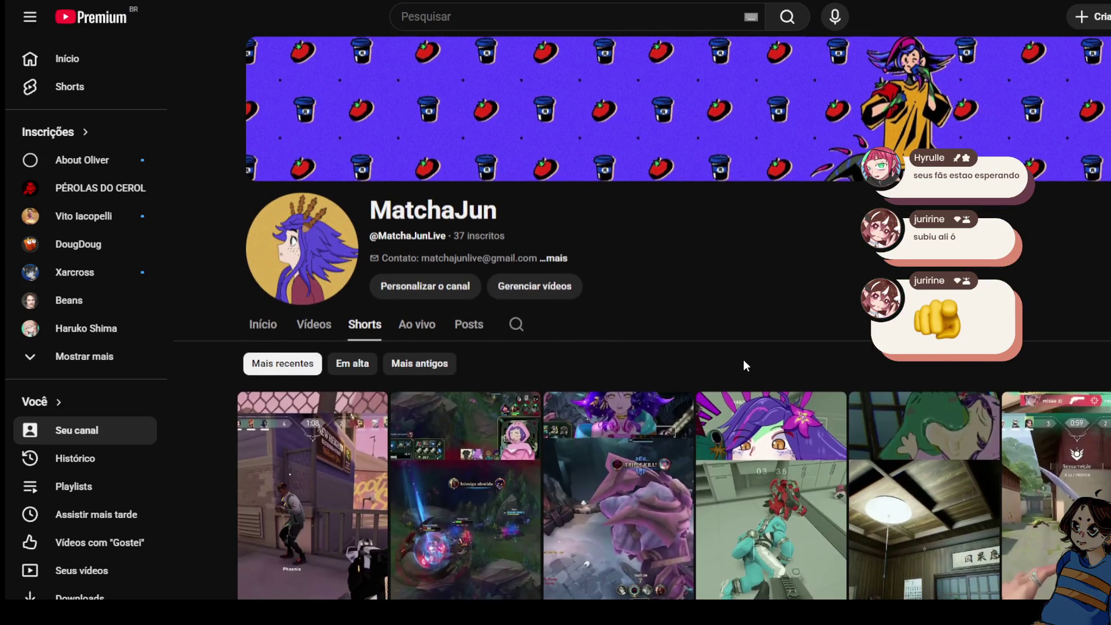
# Scroll further through the Shorts grid and play the falando fininho (R.E.P.O.) Short.
pyautogui.scroll(-5, 745, 365)
pyautogui.scroll(-3, 745, 365)
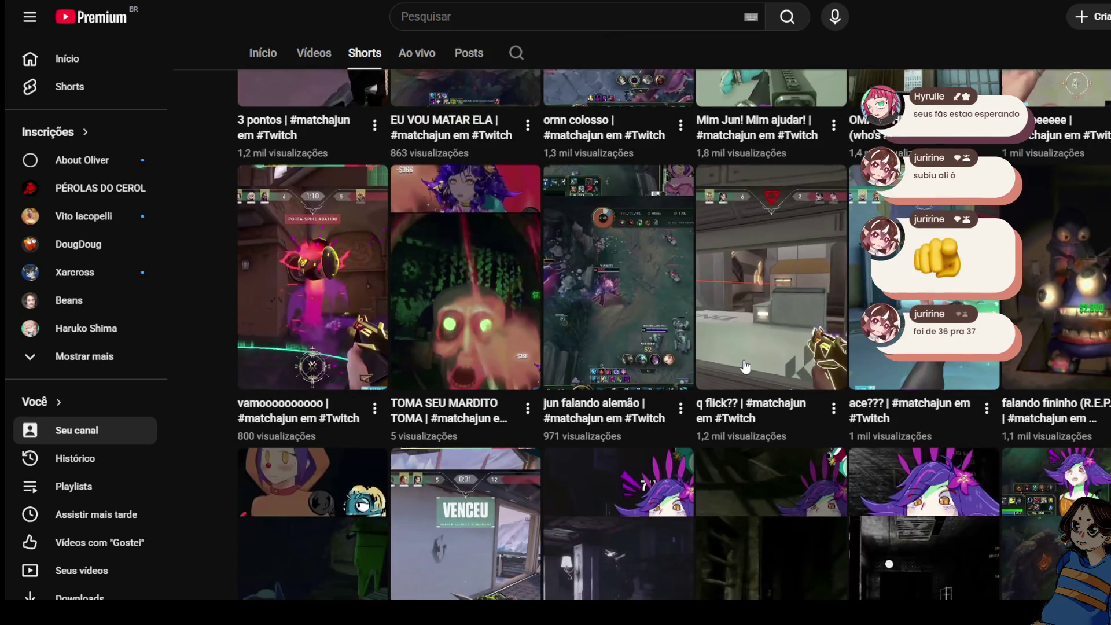
pyautogui.scroll(8, 741, 359)
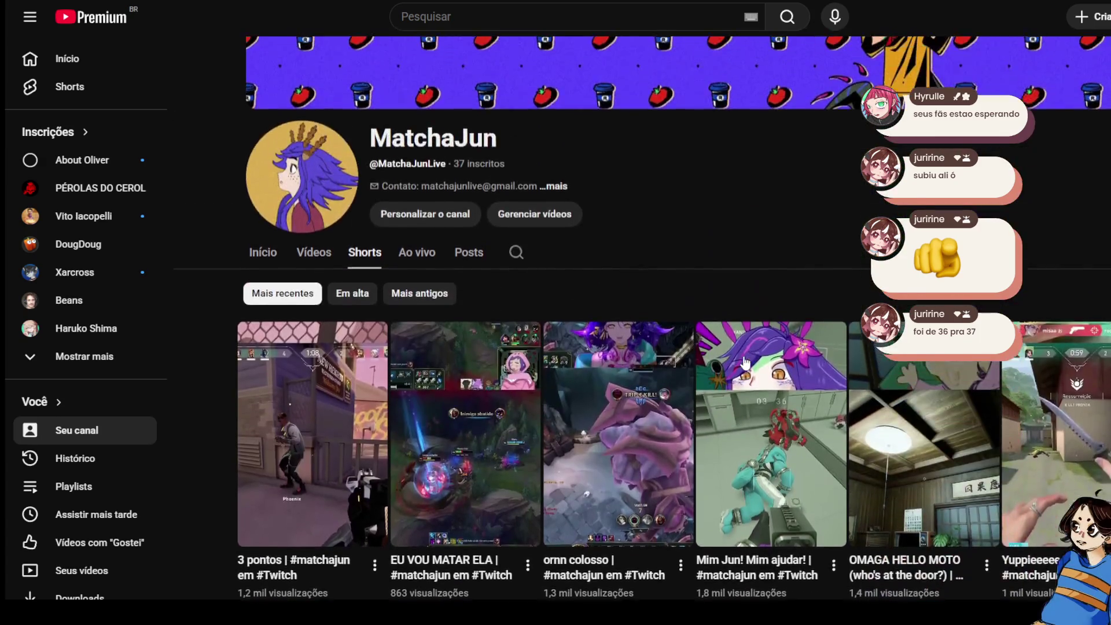
pyautogui.scroll(-4, 732, 334)
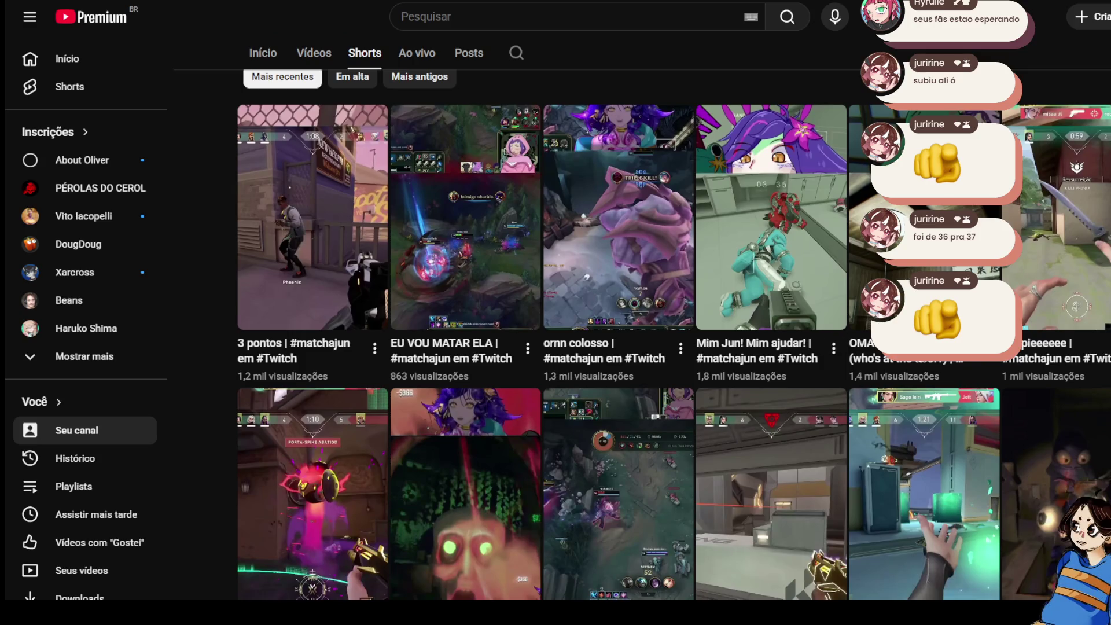
pyautogui.scroll(-3, 833, 348)
pyautogui.click(1103, 412)
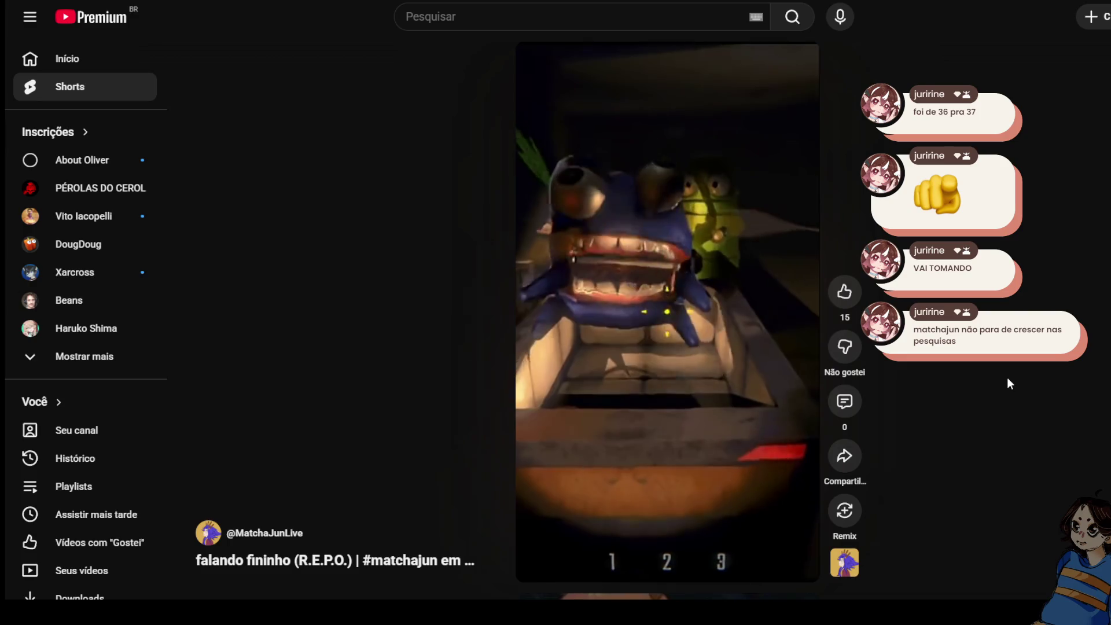
# Pause the falando fininho Short and open another Short from the channel grid.
pyautogui.click(702, 369)
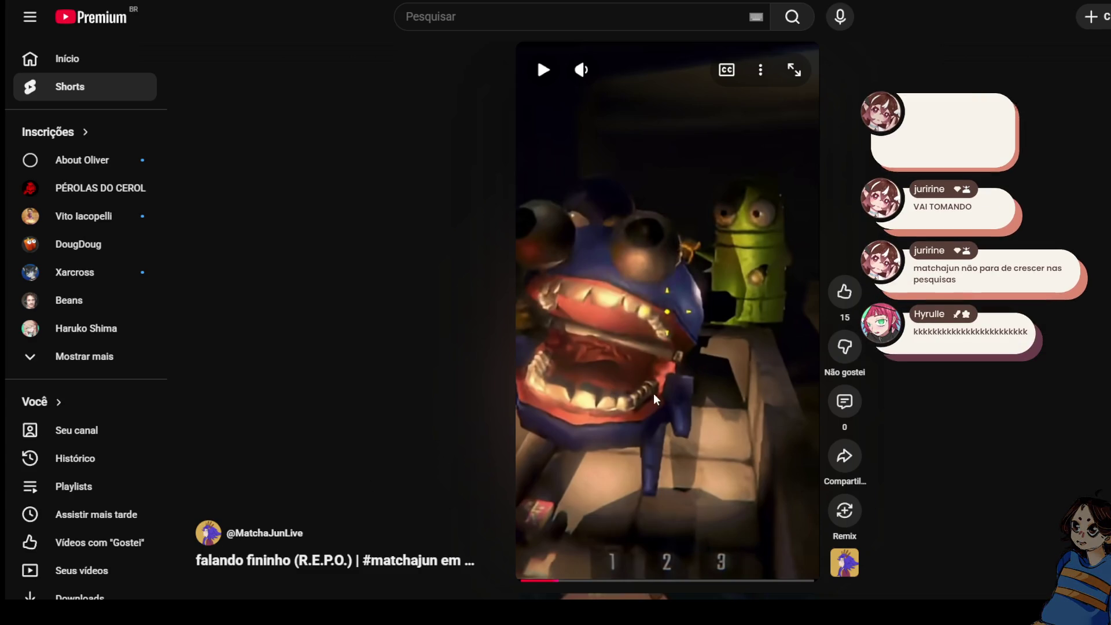
pyautogui.scroll(-10, 721, 418)
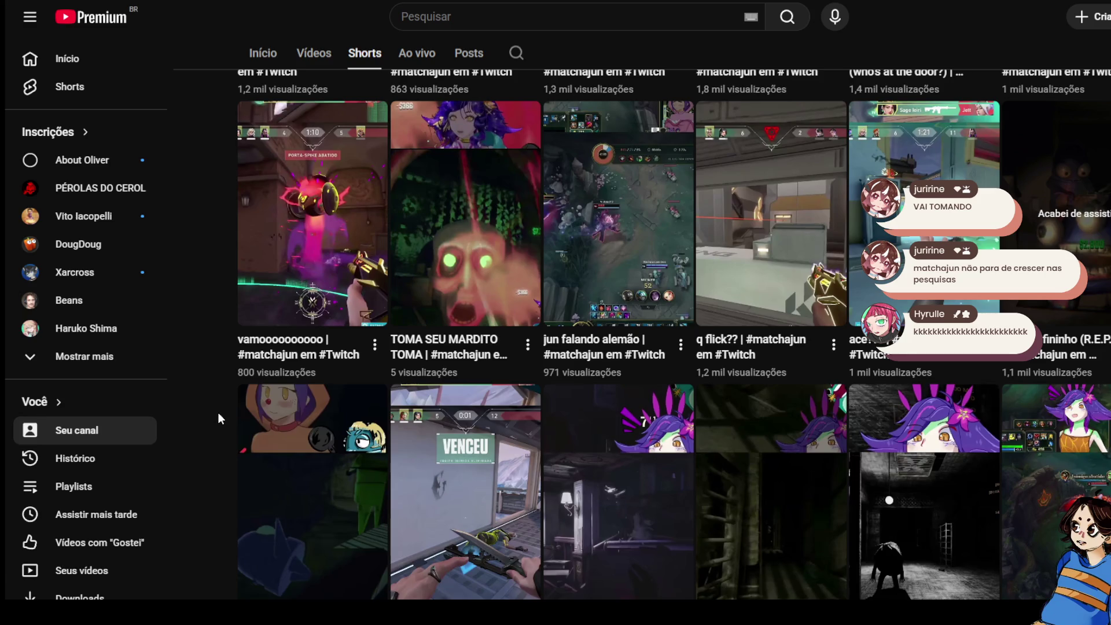
pyautogui.click(258, 418)
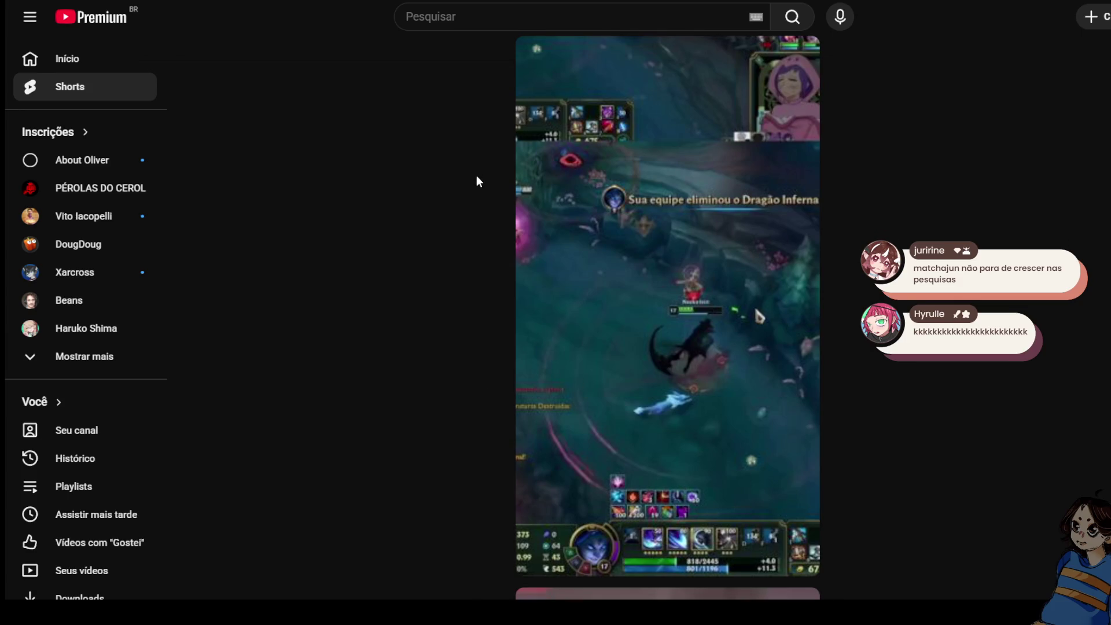
# Return to the channel's Shorts grid and open the jun falando alemão Short.
pyautogui.hotkey('alt', 'Left')
pyautogui.scroll(-7, 556, 278)
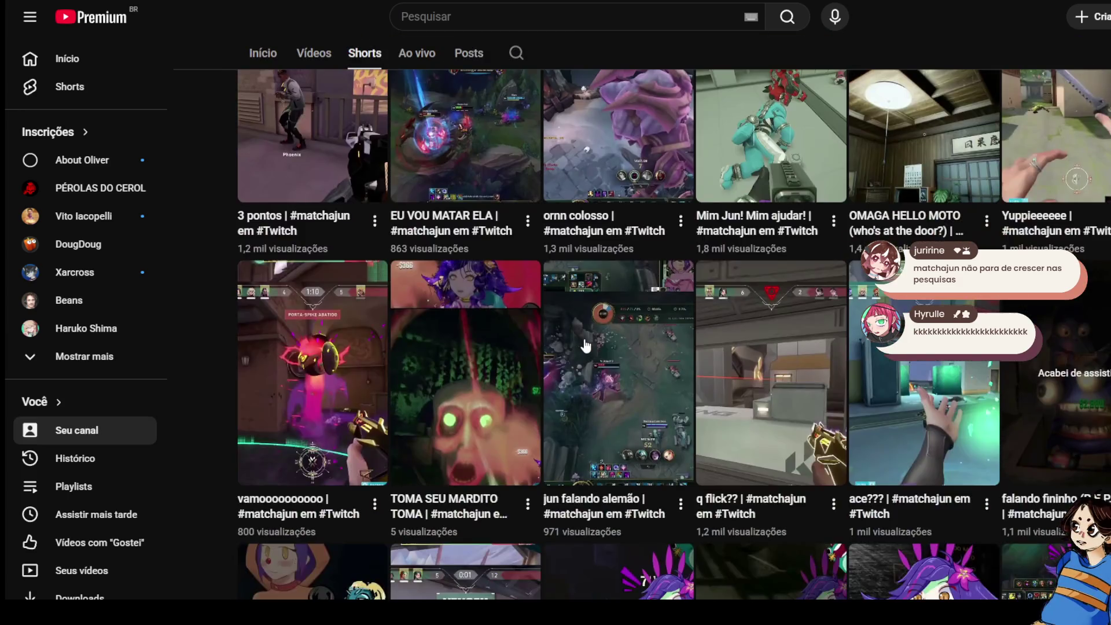
pyautogui.click(584, 338)
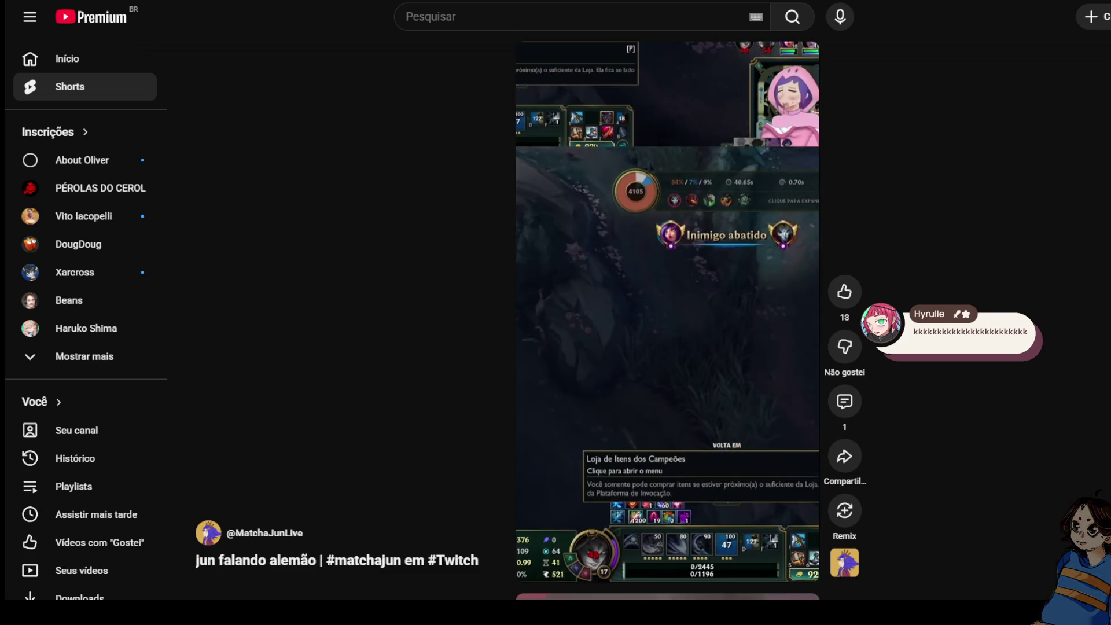
# Pause and resume the jun falando alemão Short, then rewind it to about 0:03.
pyautogui.click(662, 364)
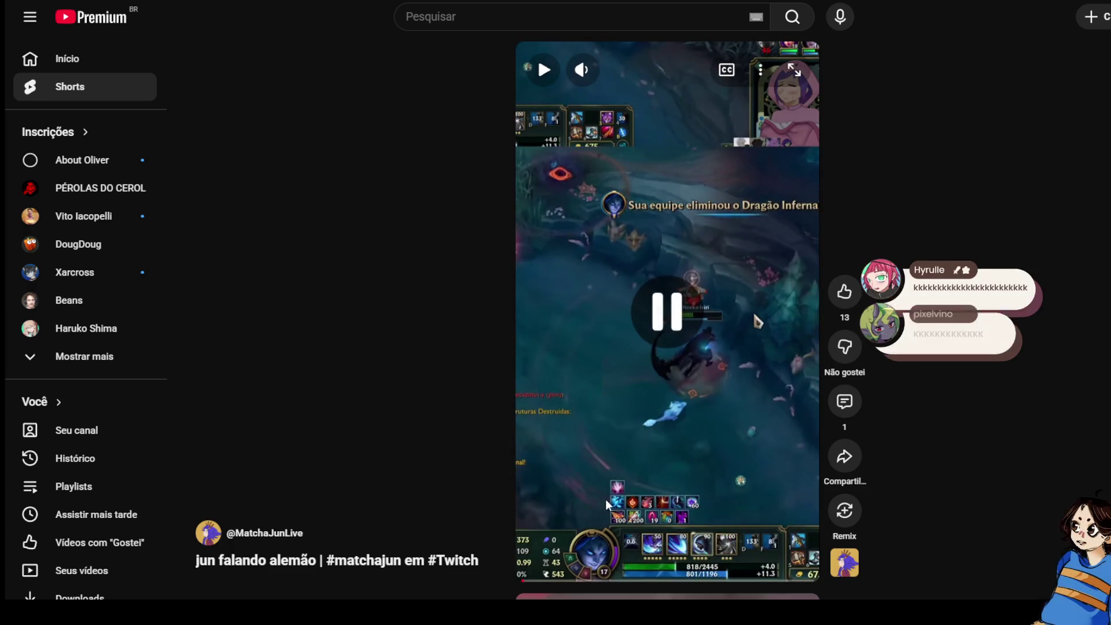
pyautogui.click(656, 345)
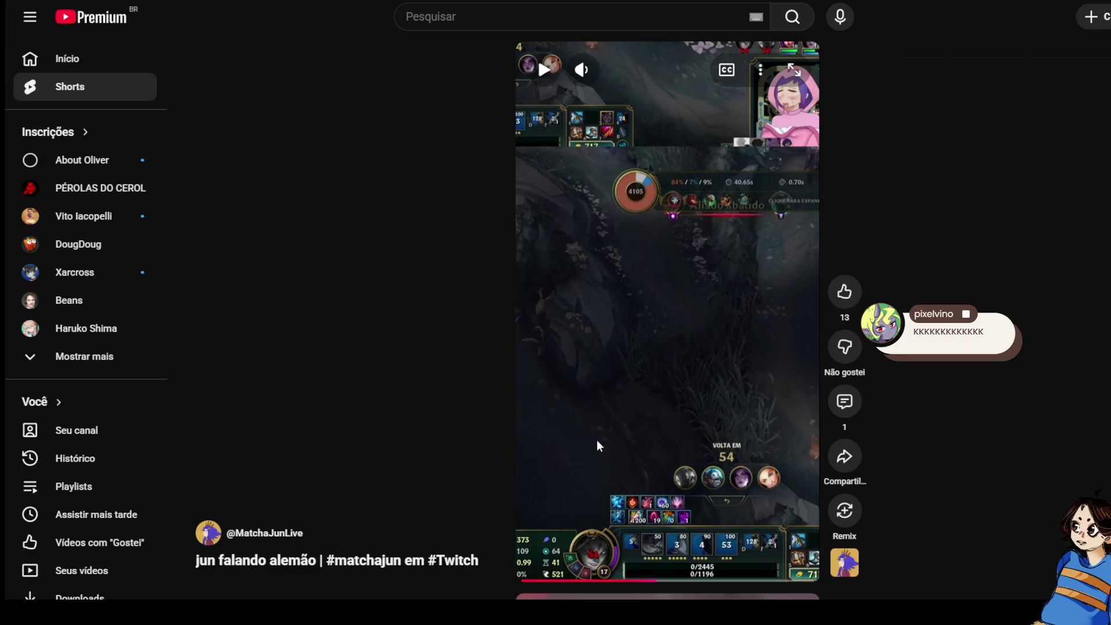
pyautogui.click(601, 581)
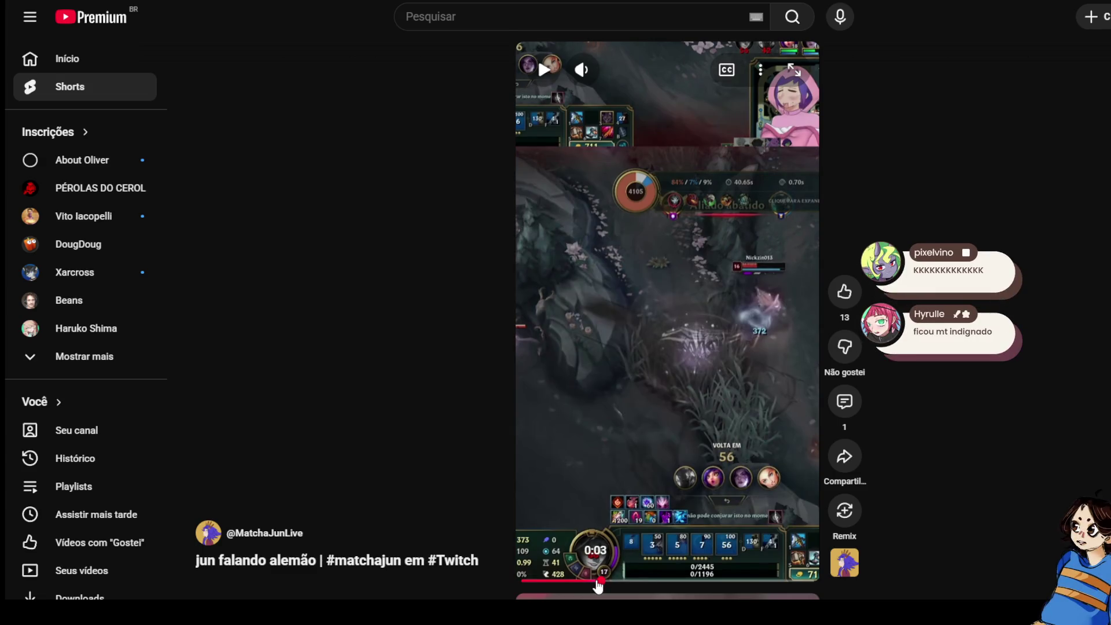